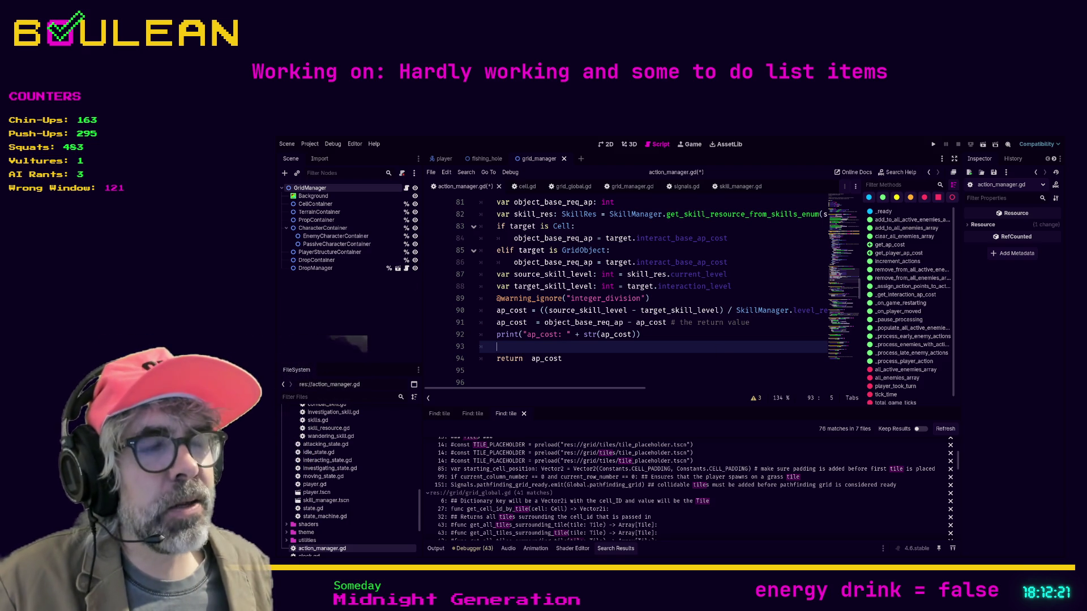
Step: Delete the print("ap_cost: " ...) debug line and the blank lines above return ap_cost
left_click(605, 359)
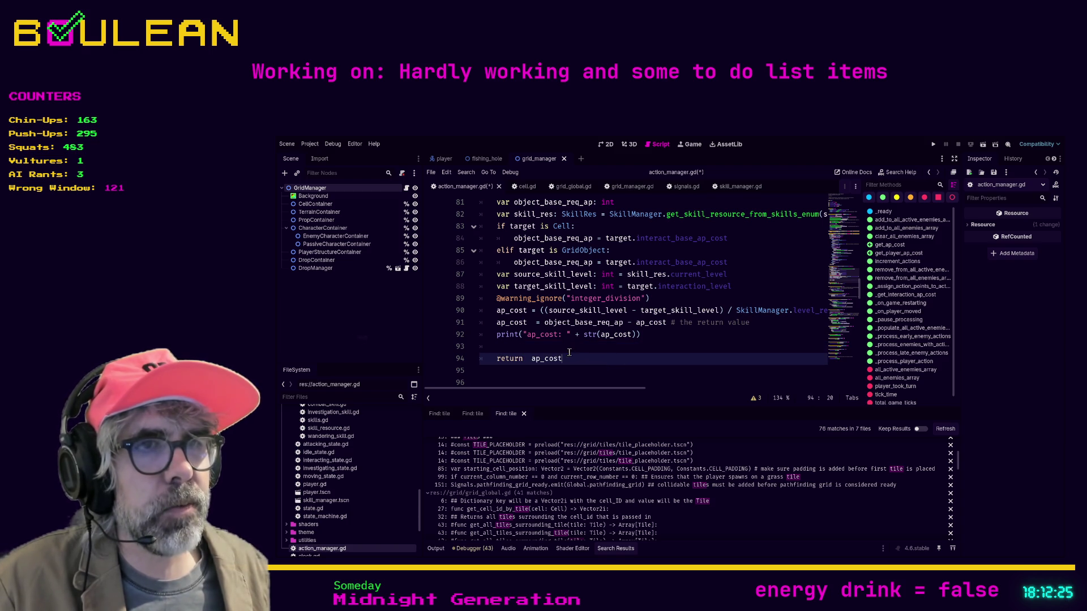
left_click(545, 345)
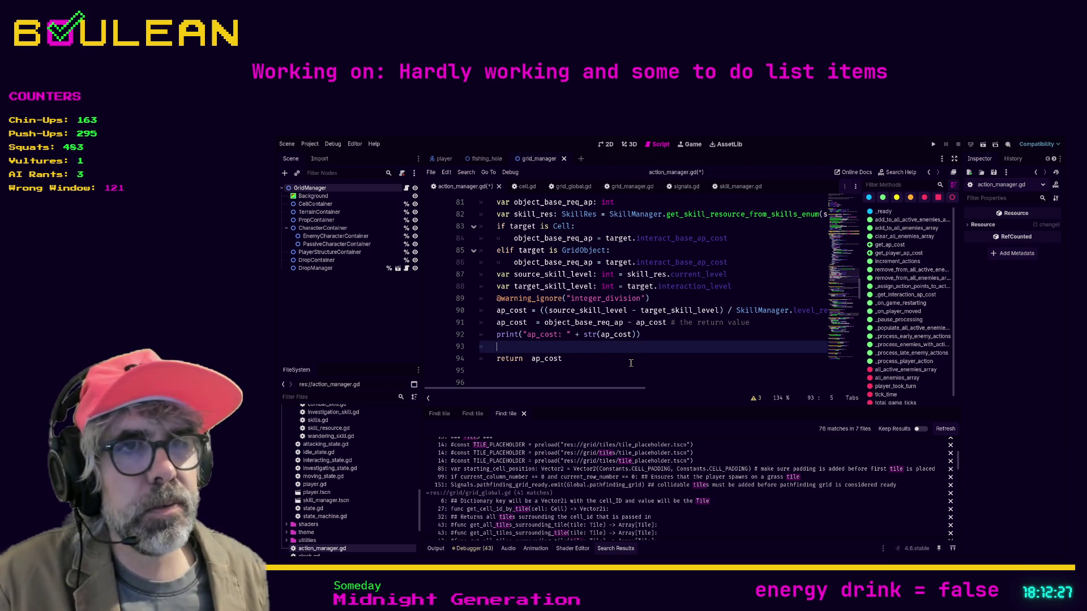
key("Up")
key("shift+End")
key("BackSpace")
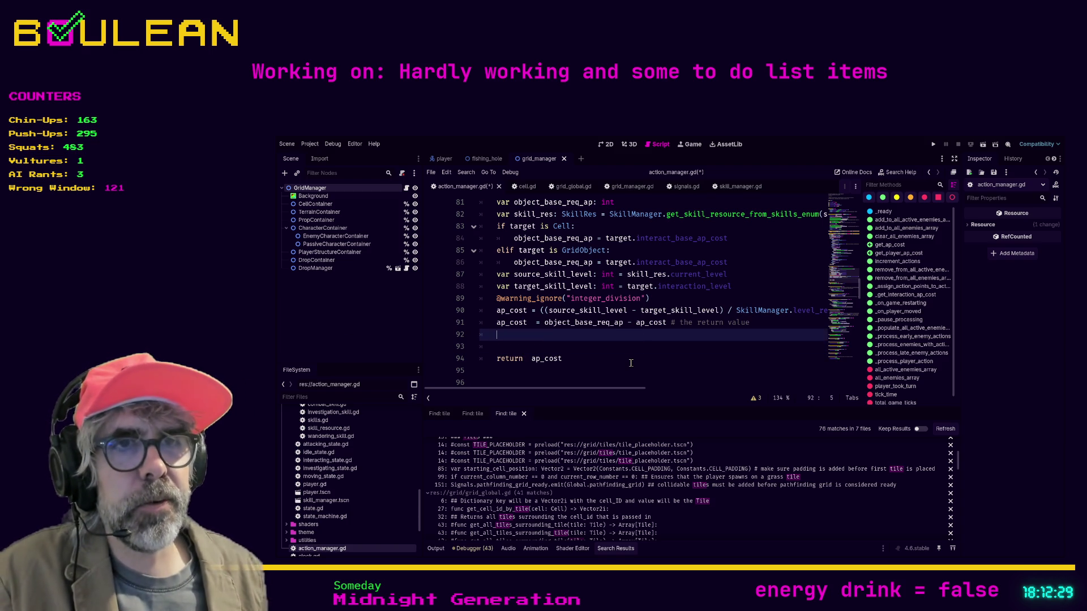
key("Delete")
key("Tab")
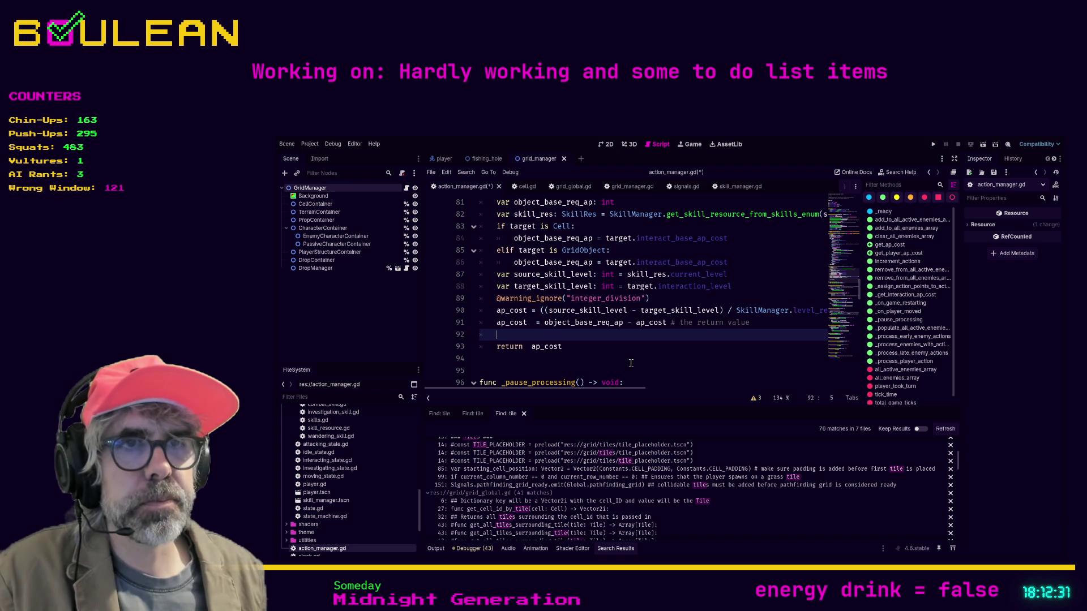
key("Delete")
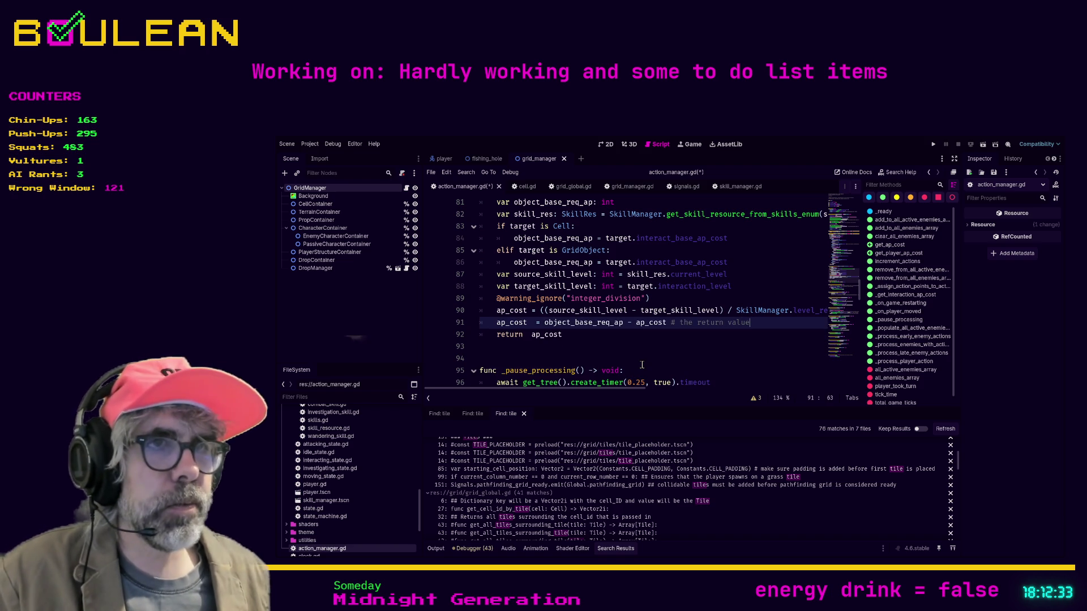
Step: Save the cleaned-up action_manager.gd
left_click(631, 362)
key("ctrl+s")
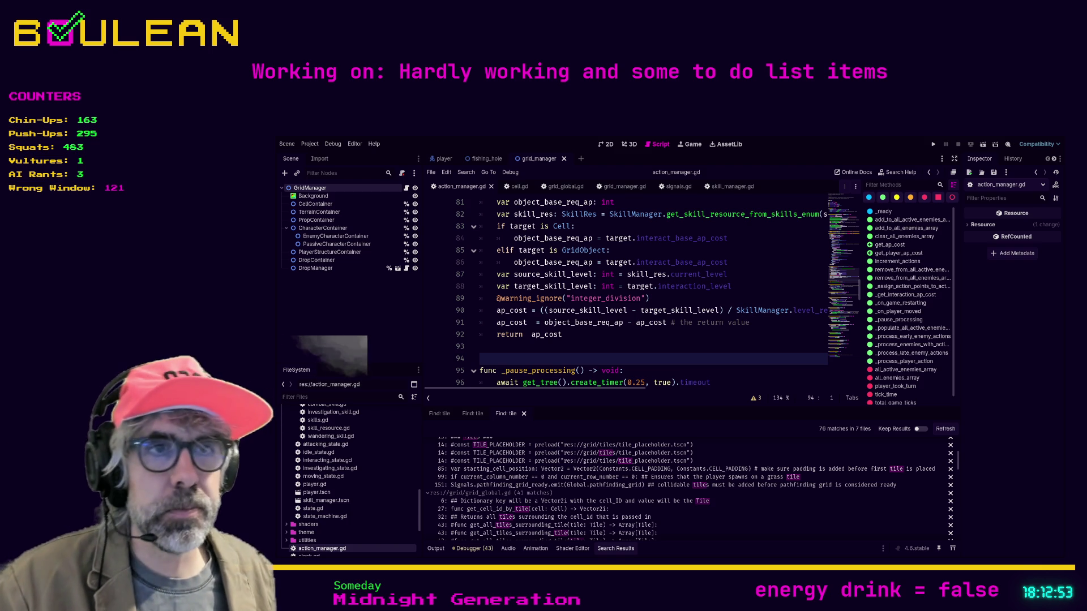
left_click(535, 350)
Step: Browse action_manager.gd, then open grid_global.gd's line 70 'tile' match from the search results
scroll(535, 349, "down", 1)
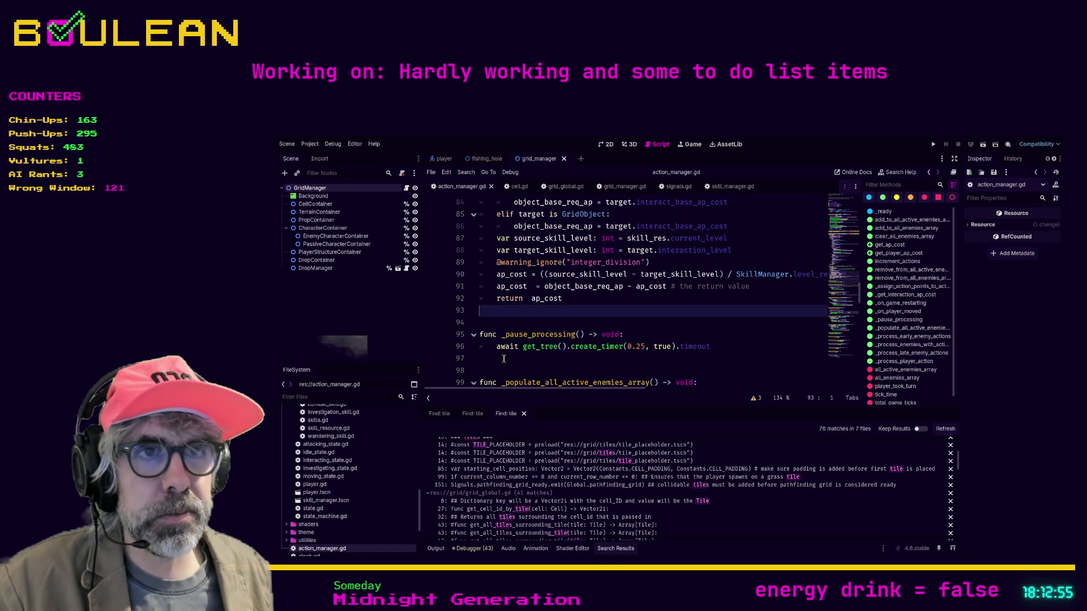
left_click(526, 360)
key("Up")
key("Up")
key("Up")
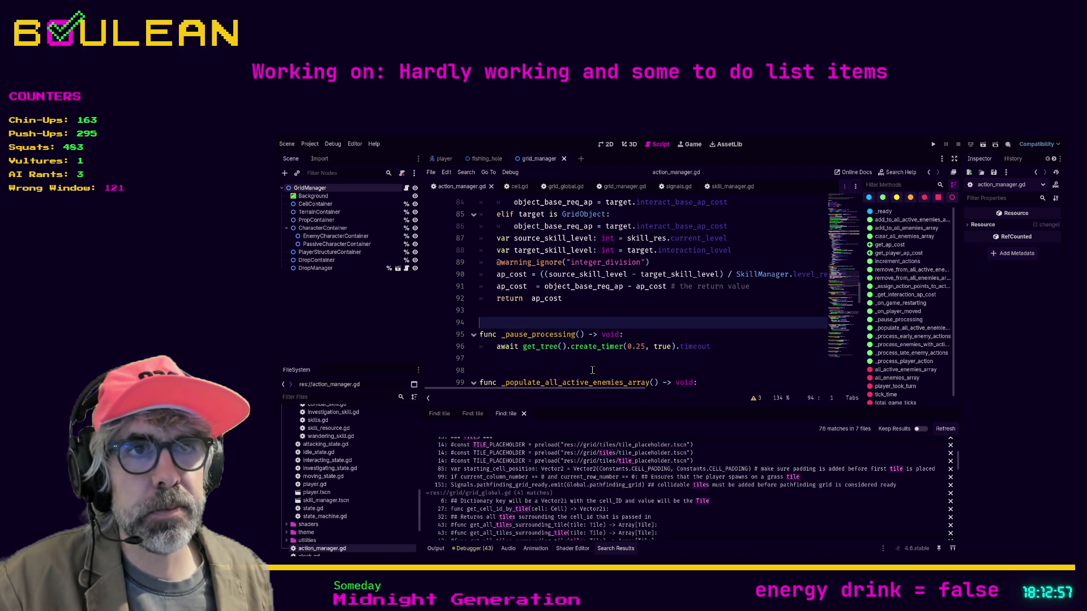
scroll(602, 369, "down", 2)
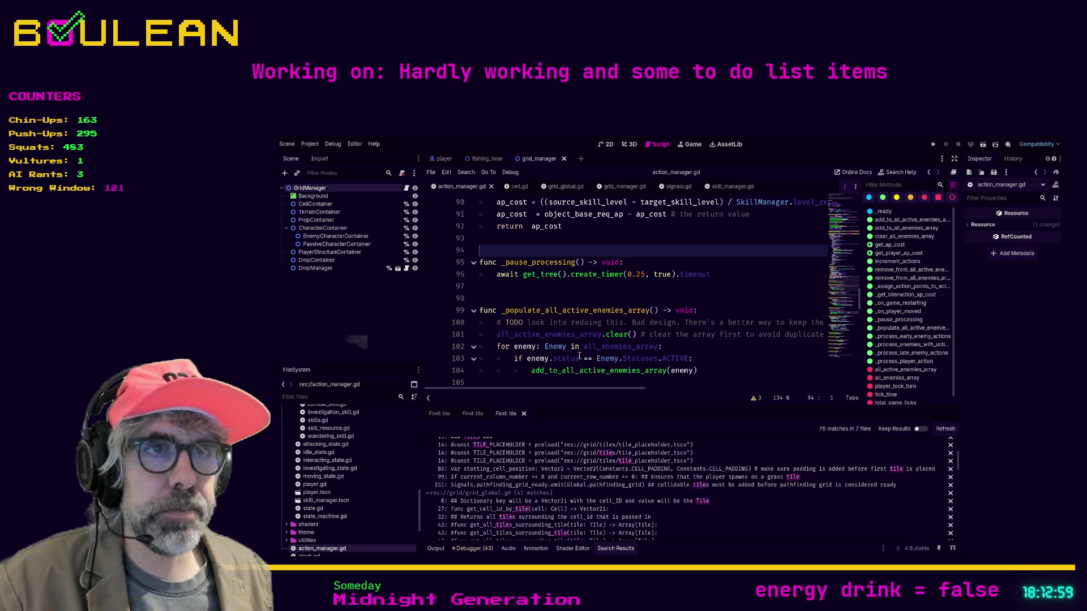
left_click(543, 299)
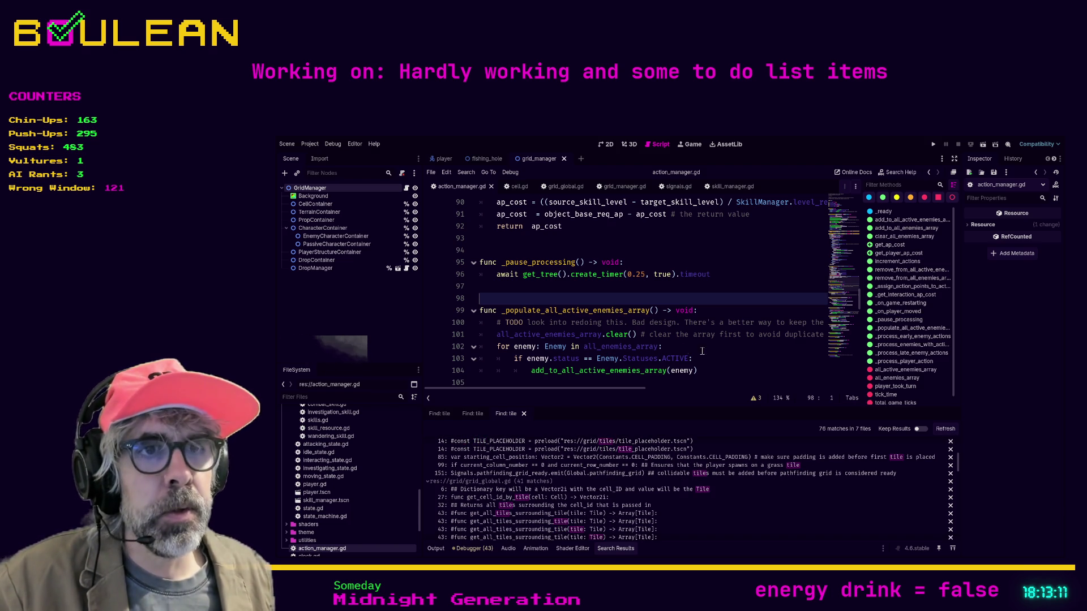
left_click(679, 346)
scroll(565, 508, "down", 1)
scroll(564, 509, "down", 1)
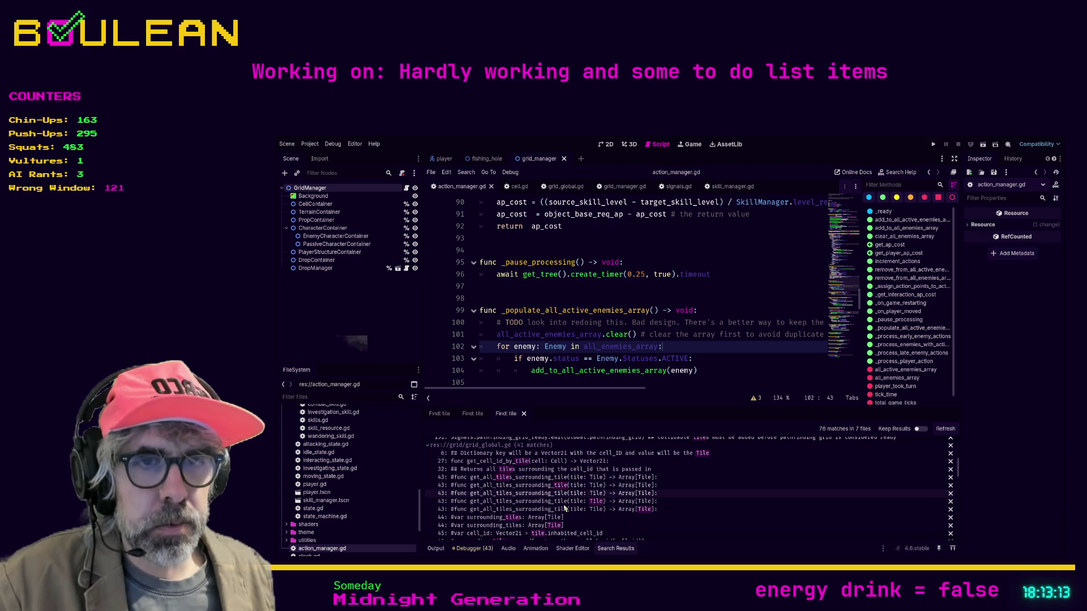
scroll(563, 506, "down", 1)
scroll(548, 497, "down", 2)
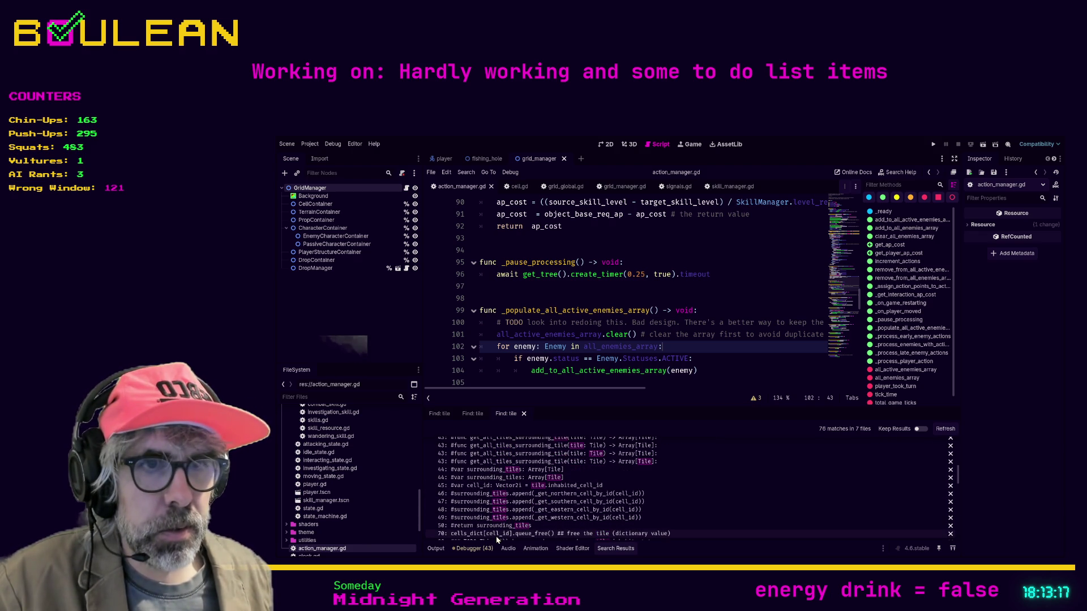
left_click(527, 533)
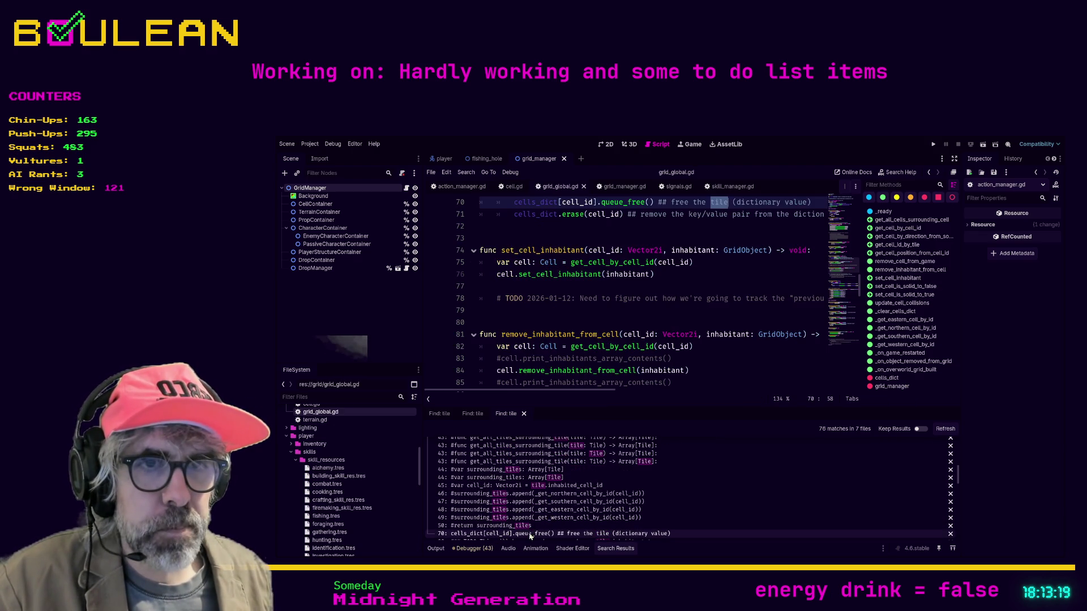
Step: Replace 'tile' with 'cell' in grid_global.gd's line 70 comment so it reads 'free the cell'
scroll(734, 310, "up", 3)
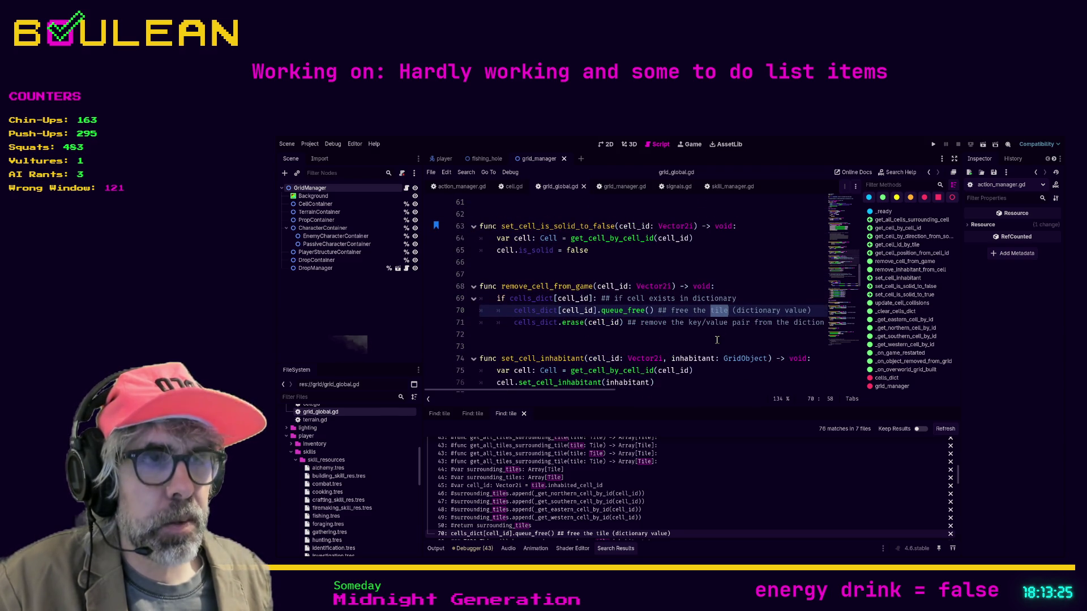
type("cell")
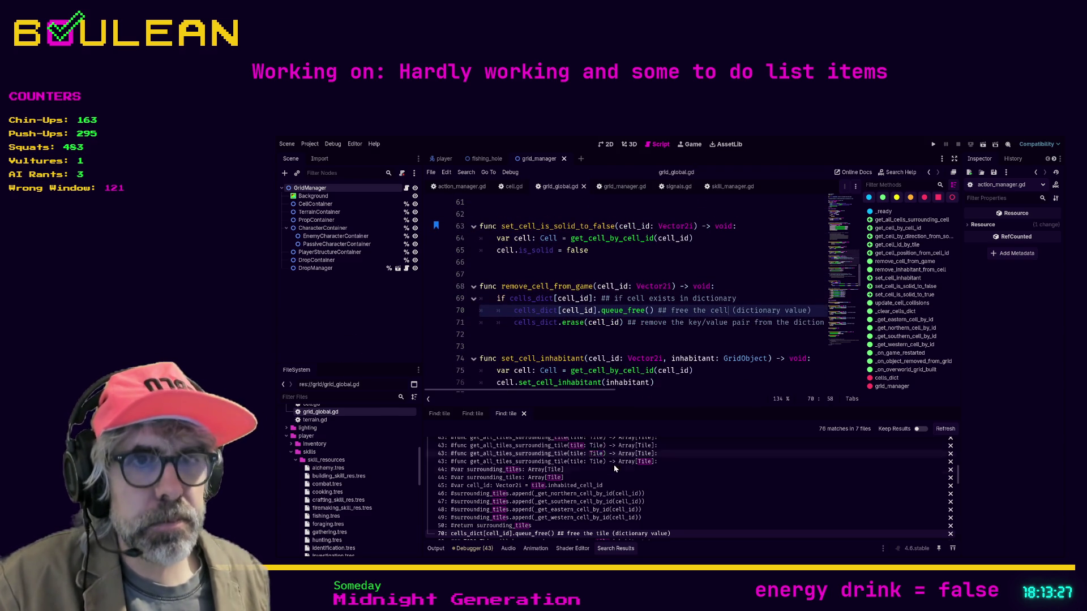
scroll(637, 483, "down", 1)
scroll(636, 484, "down", 1)
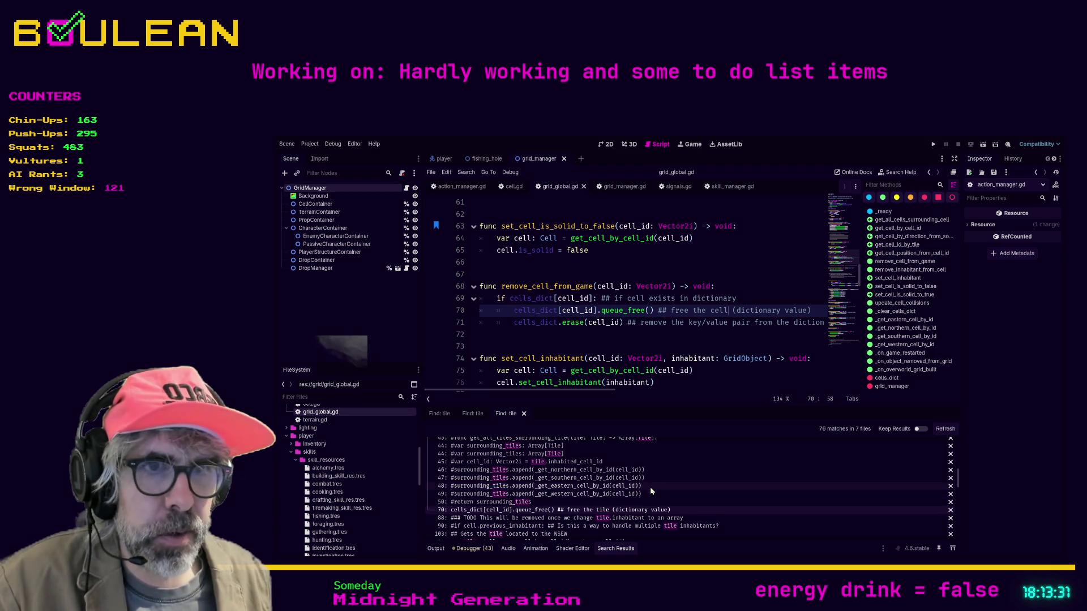
scroll(652, 494, "down", 1)
scroll(566, 497, "down", 1)
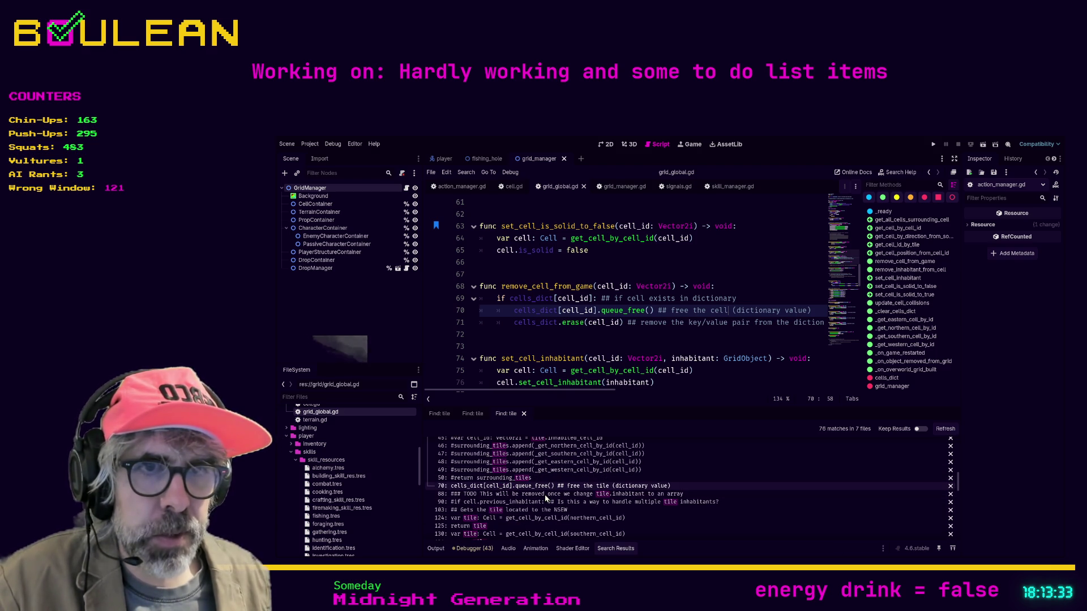
left_click(509, 523)
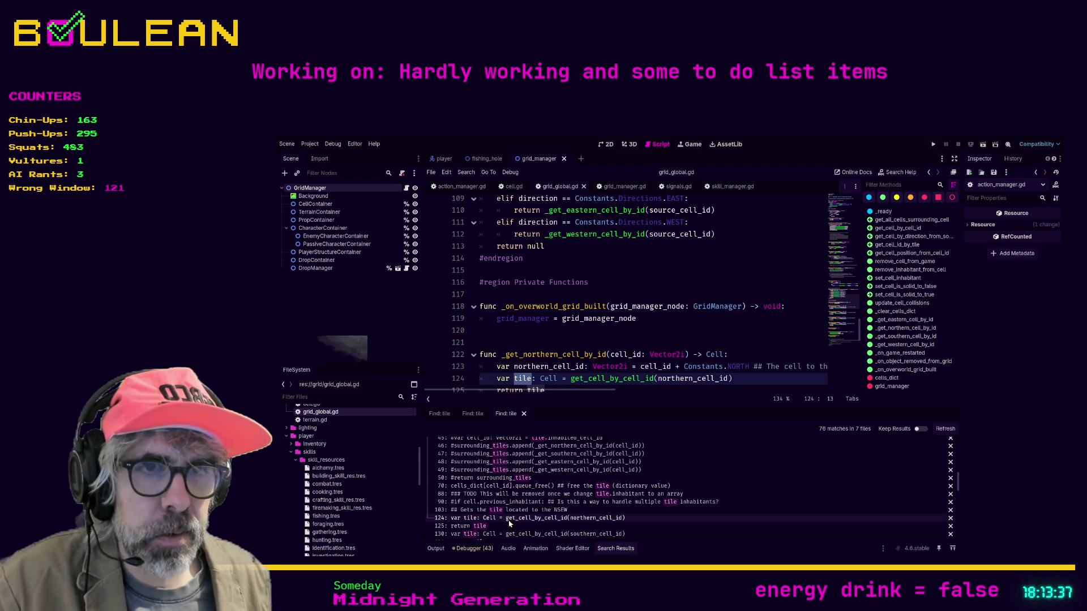
Step: Rename the line 124 tile variable and its line 125 return to cell, and save
scroll(611, 332, "down", 1)
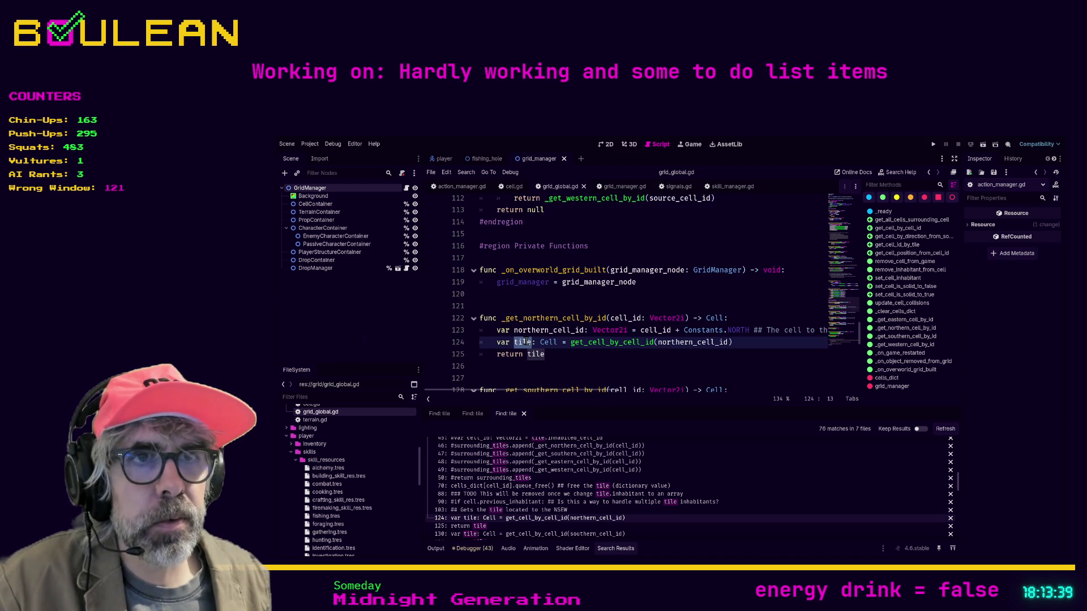
scroll(524, 342, "up", 1)
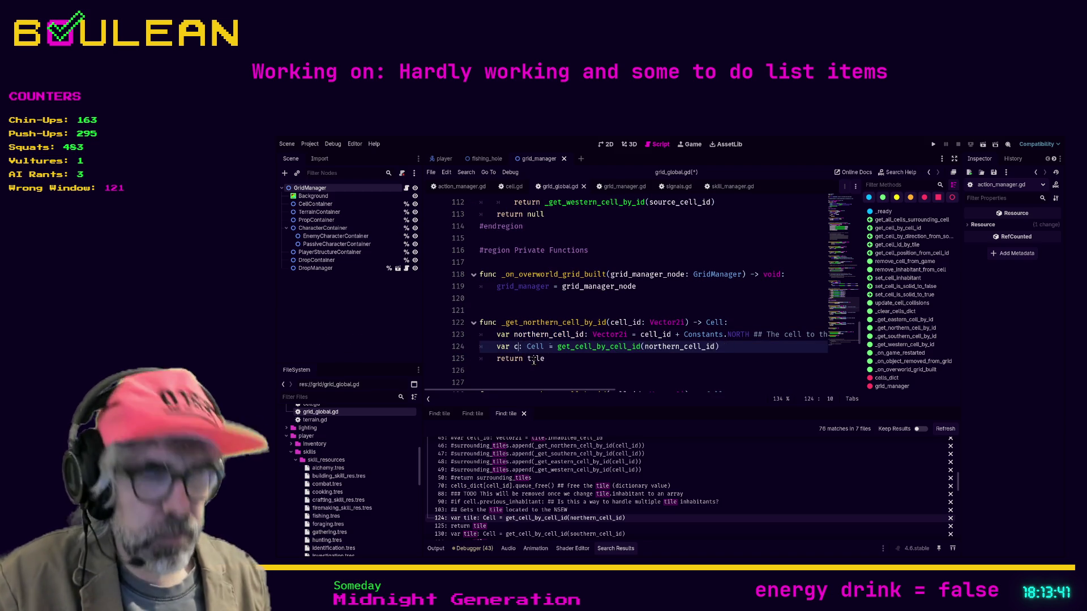
type("cell")
key("Down")
double_click(534, 359)
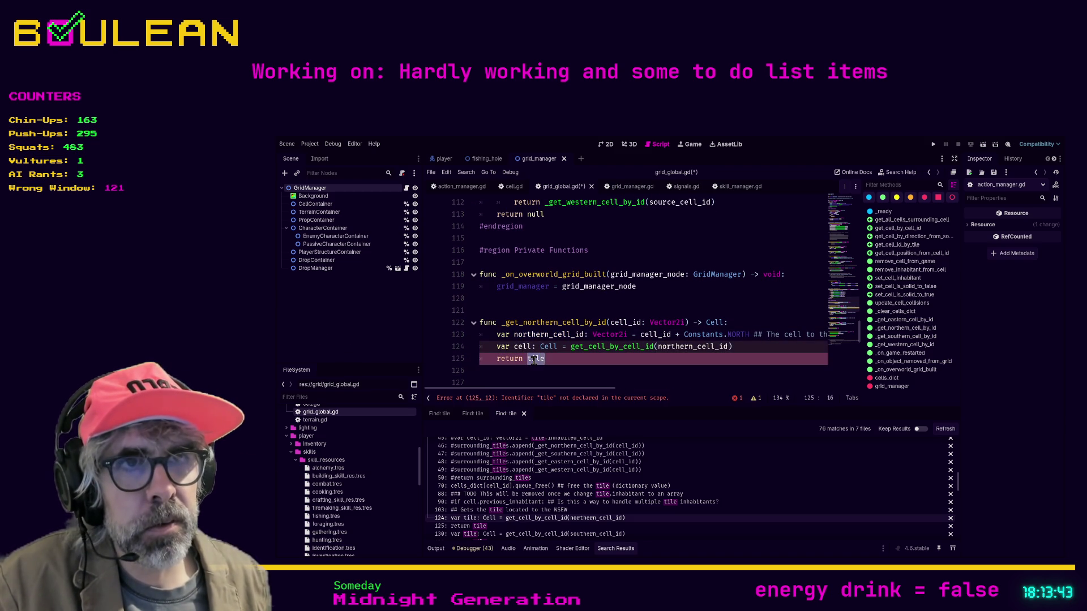
type("cell")
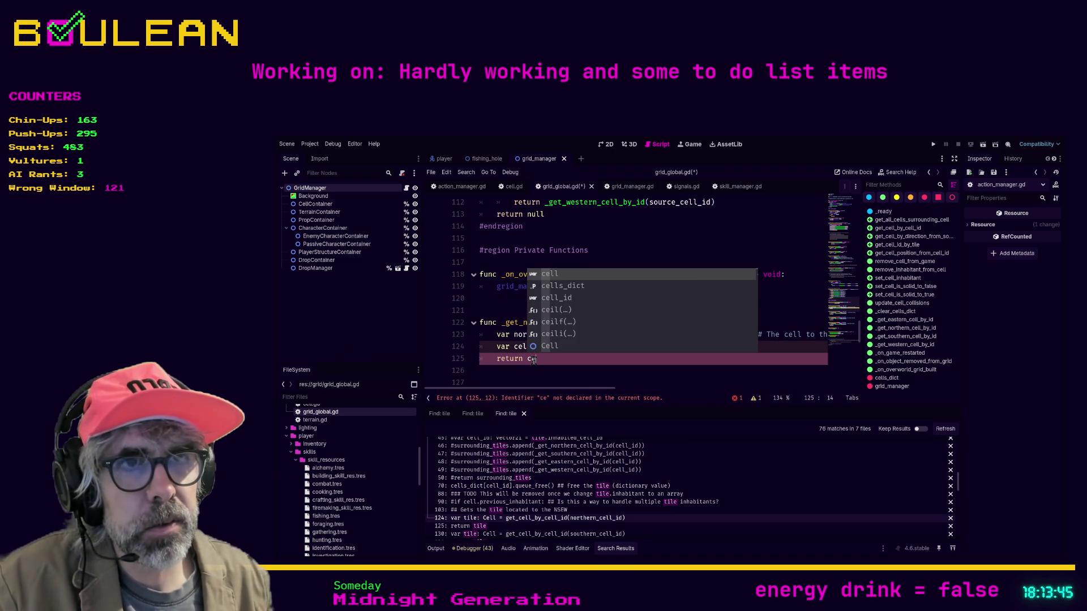
key("Escape")
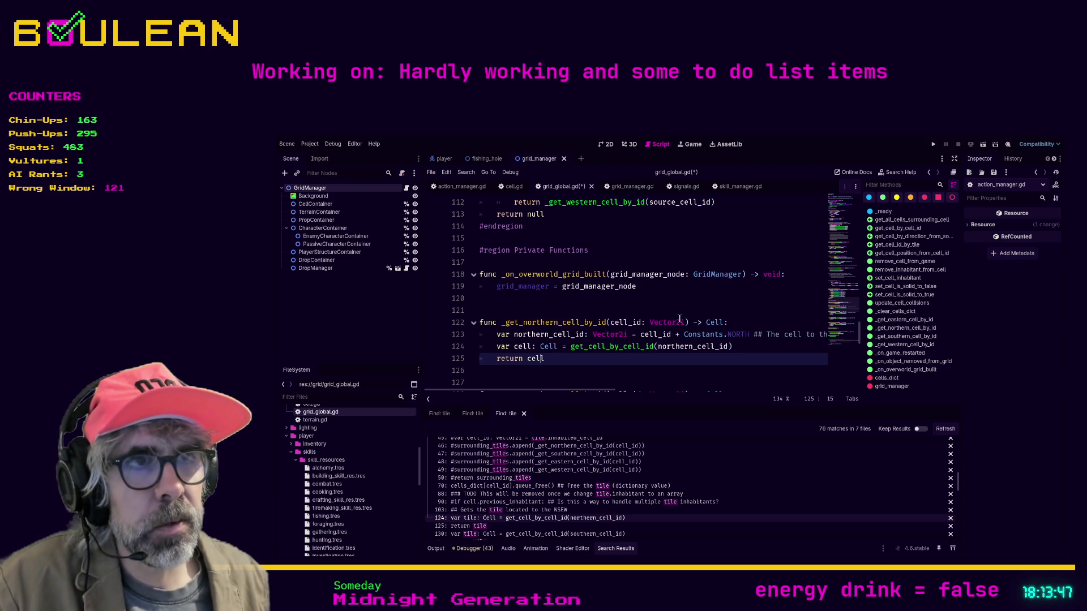
key("ctrl+s")
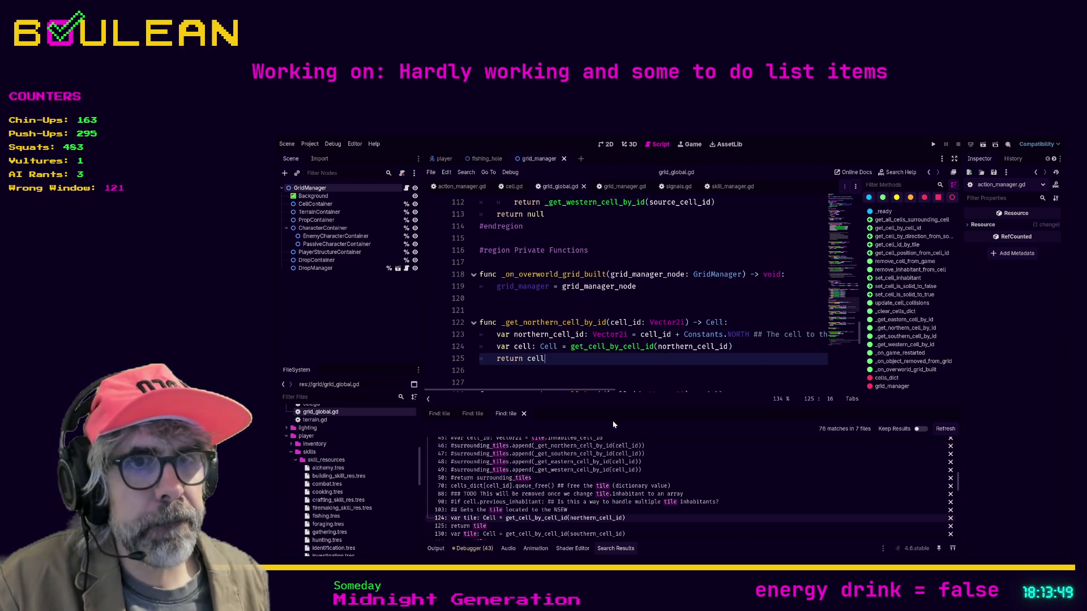
Step: Rename tile to cell in the line 130 declaration and the line 131 return
left_click(499, 533)
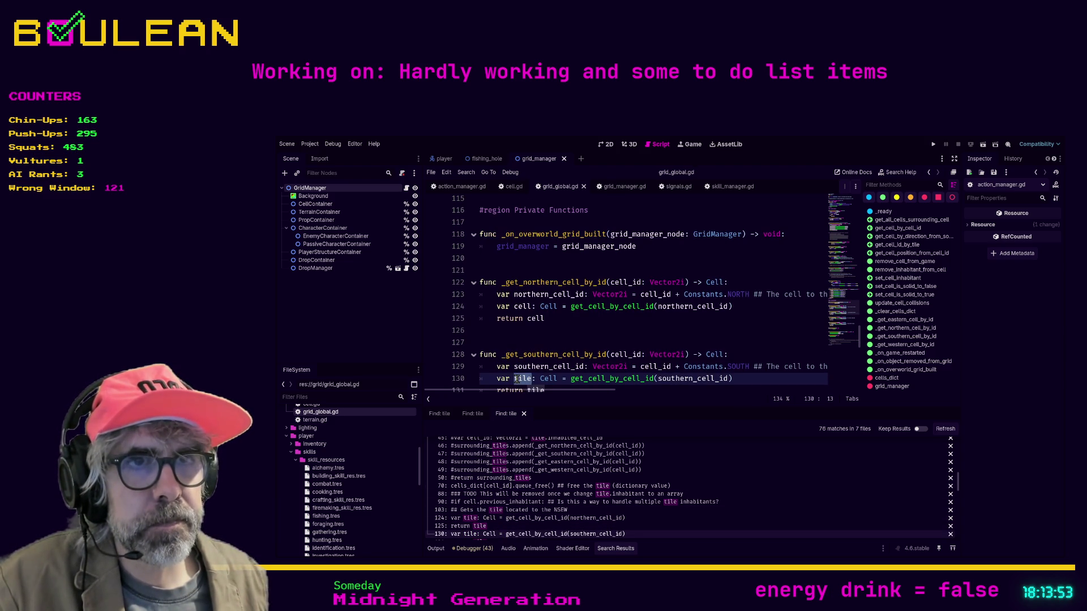
type("cell")
scroll(533, 330, "down", 2)
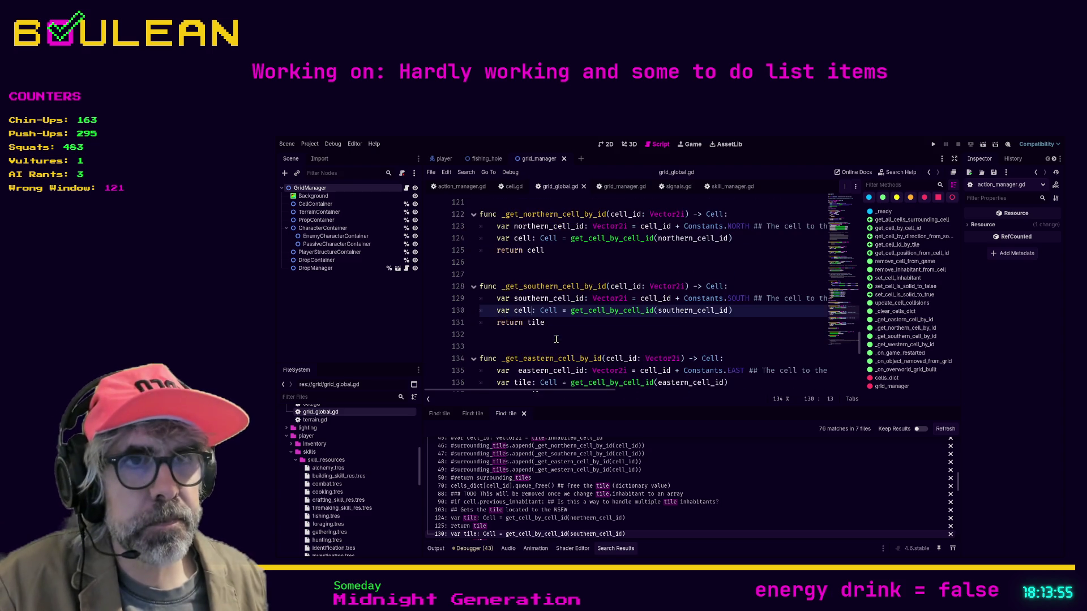
double_click(536, 323)
type("cell")
Step: Rename the western-cell getter's tile variable on lines 142–143 to cell and save grid_global.gd
scroll(552, 353, "down", 4)
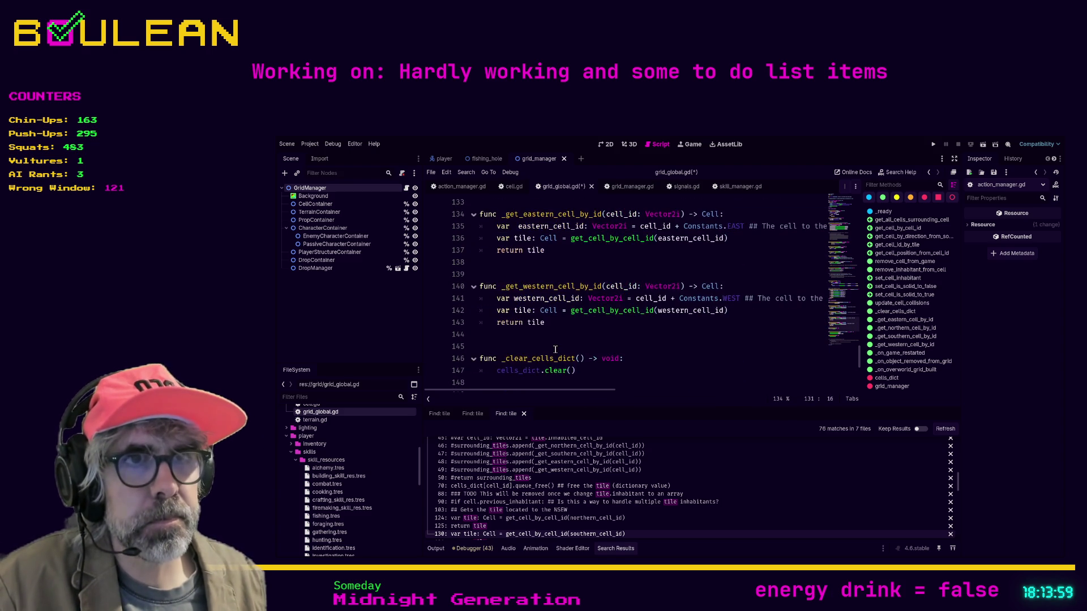
double_click(536, 323)
type("c")
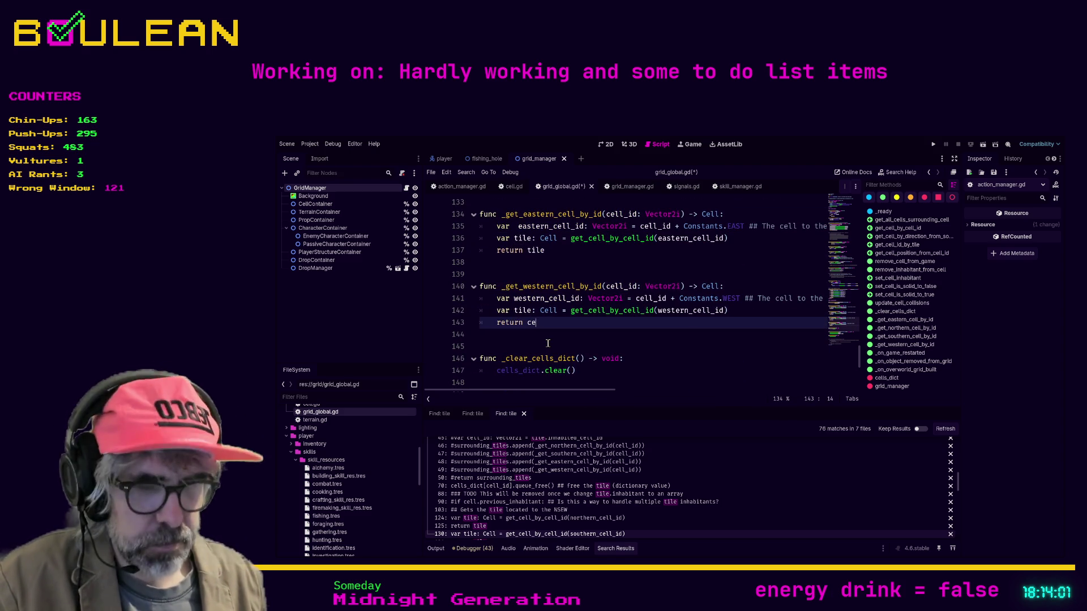
key("Left")
key("Escape")
key("Up")
key("Left")
key("Left")
key("Left")
key("Delete")
key("Delete")
key("Delete")
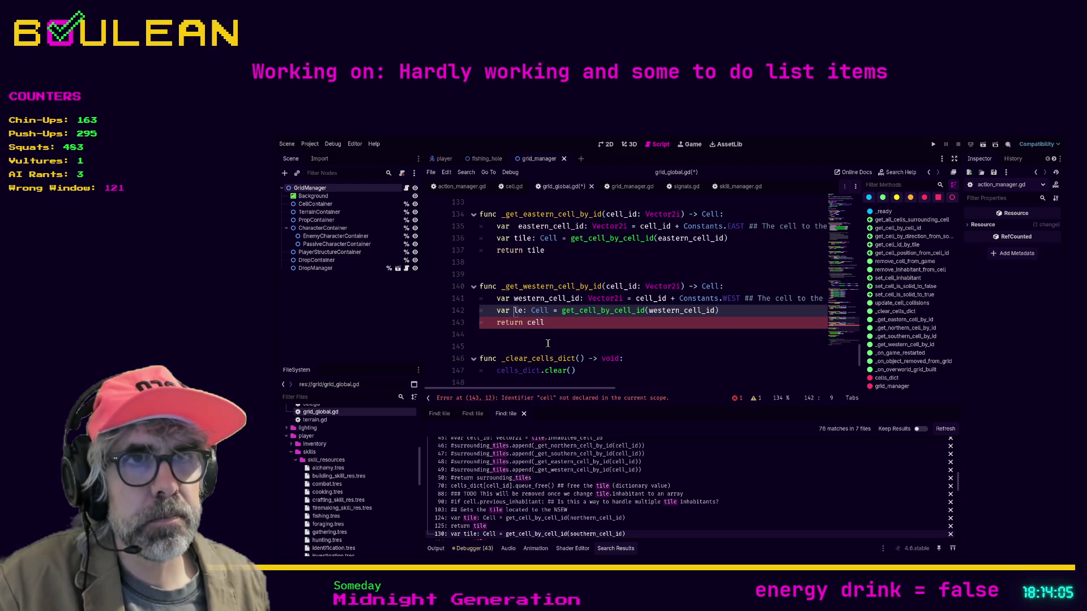
type("cell")
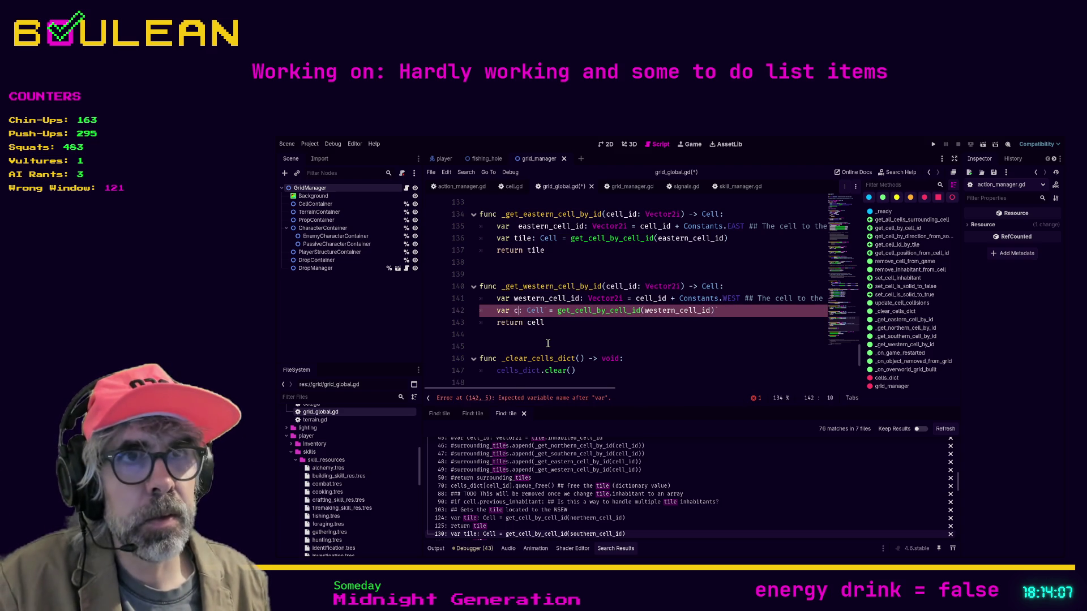
left_click(547, 343)
key("ctrl+s")
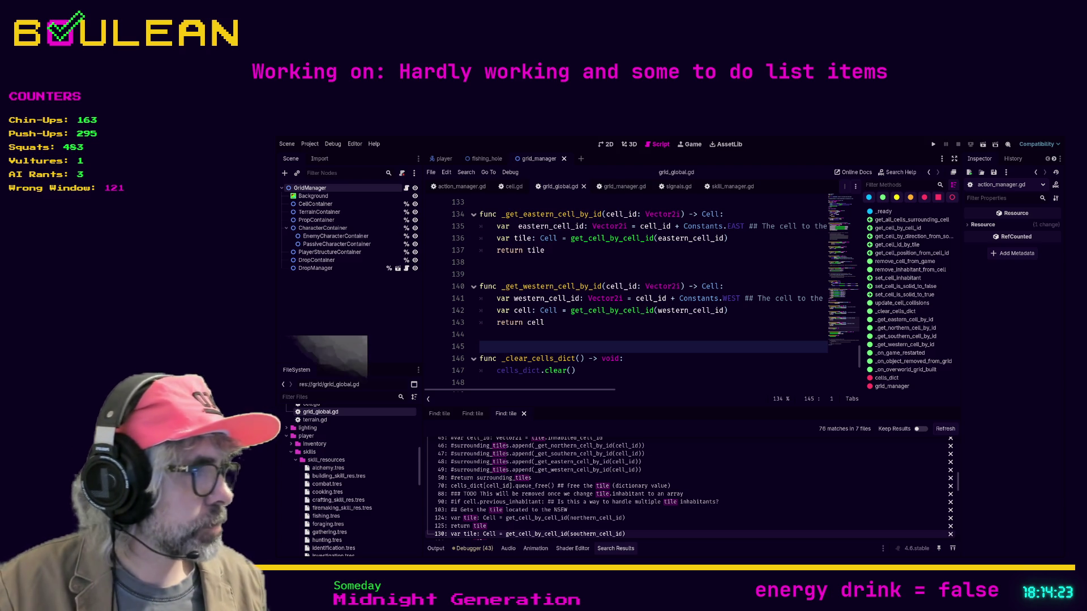
key("alt+Tab")
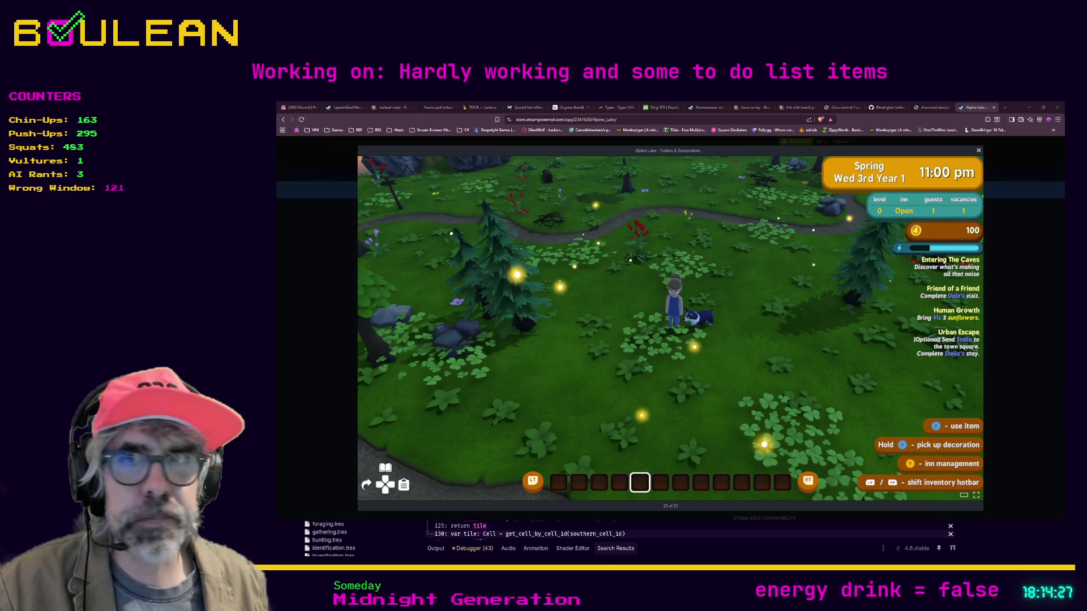
Step: Search Brave for 'midnight generation band' and open the band's official website result
key("ctrl+t")
type("midni")
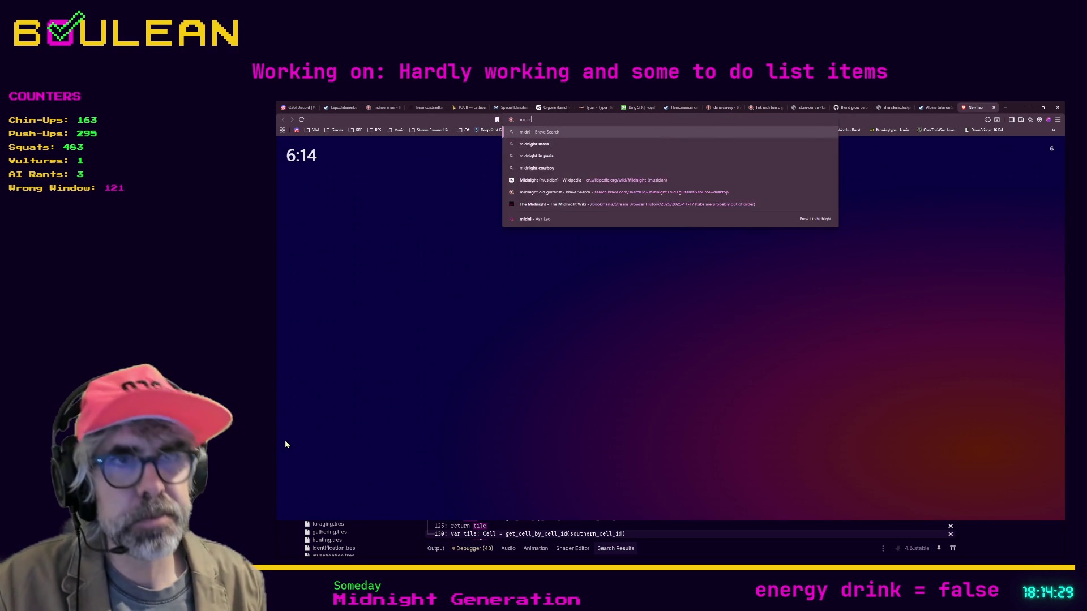
type("ght generation band")
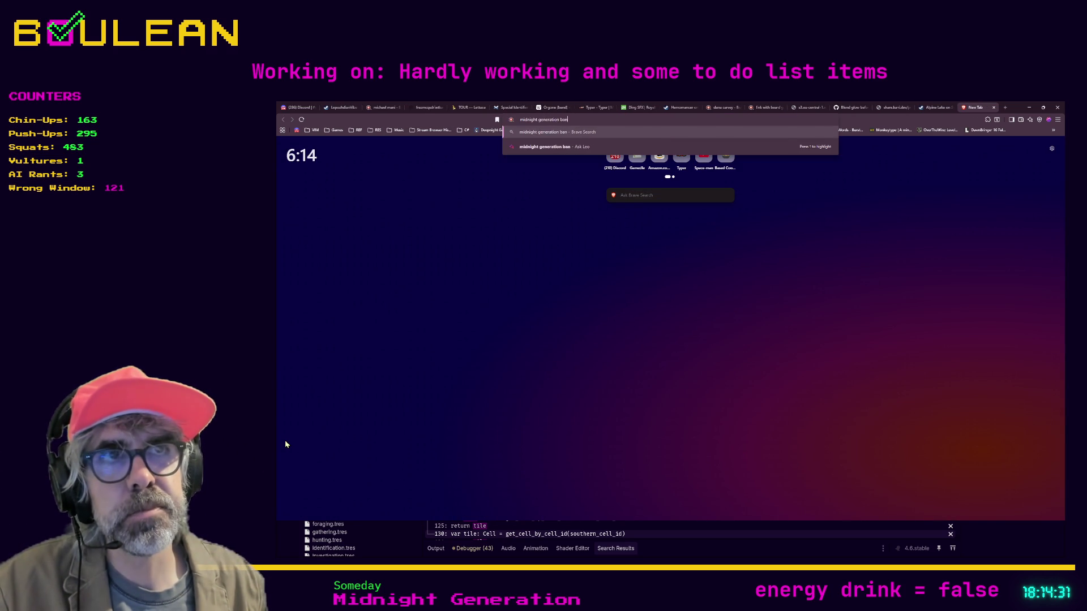
key("Return")
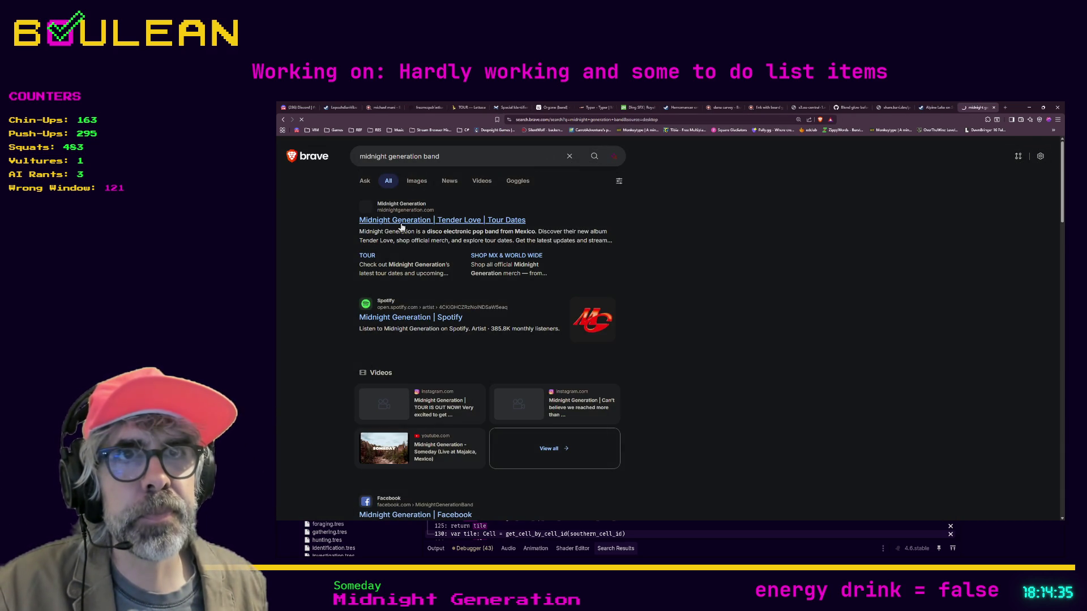
left_click(401, 226)
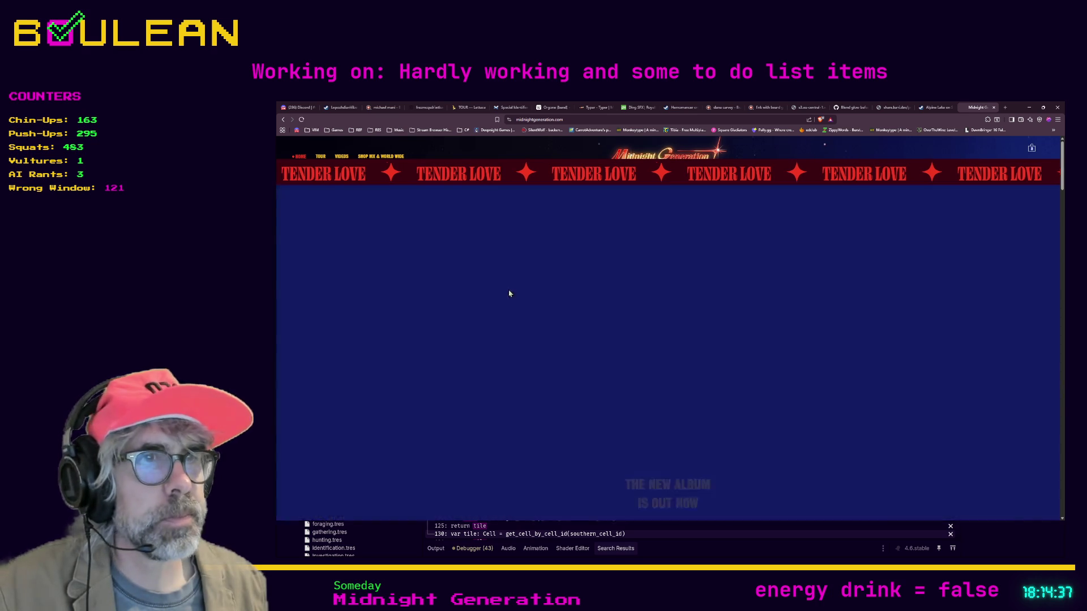
Step: Scroll through midnightgeneration.com, past the 'Tender Love' banner and new-album announcement
scroll(469, 289, "down", 1)
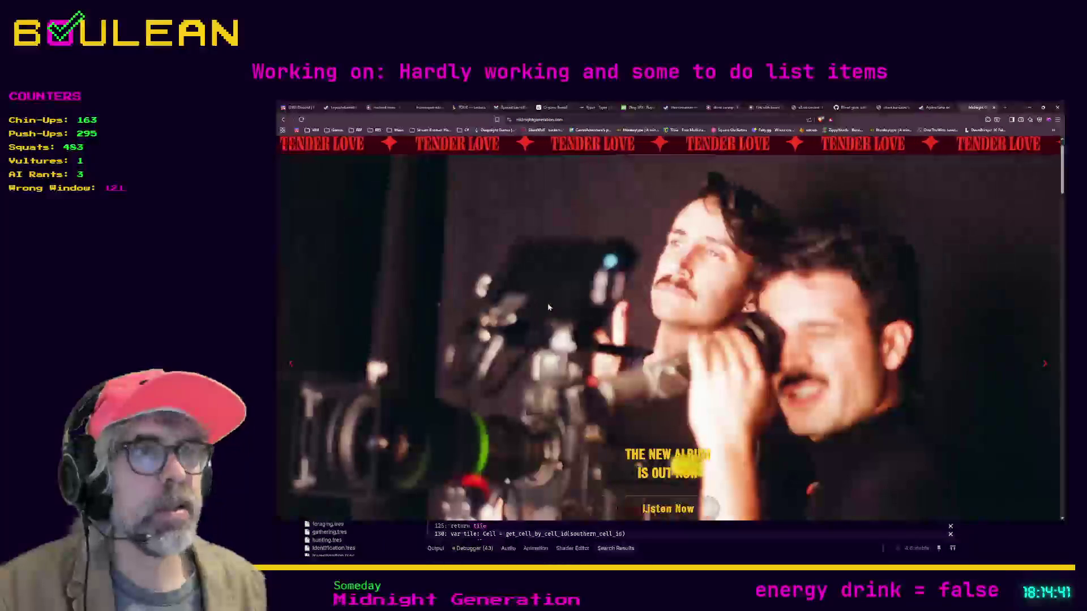
scroll(554, 253, "down", 1)
scroll(554, 253, "down", 4)
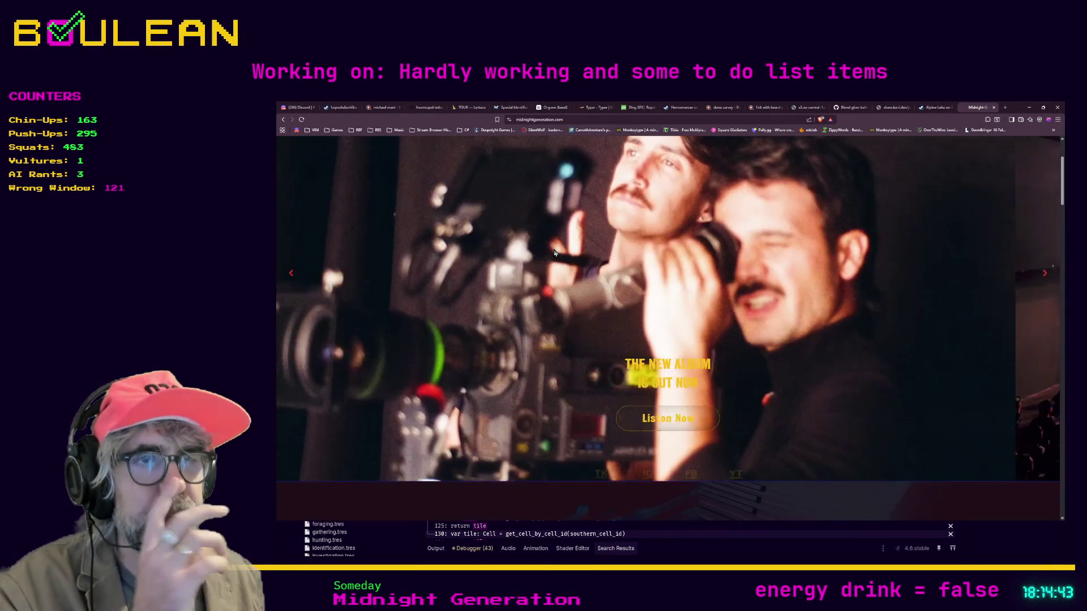
scroll(554, 253, "down", 7)
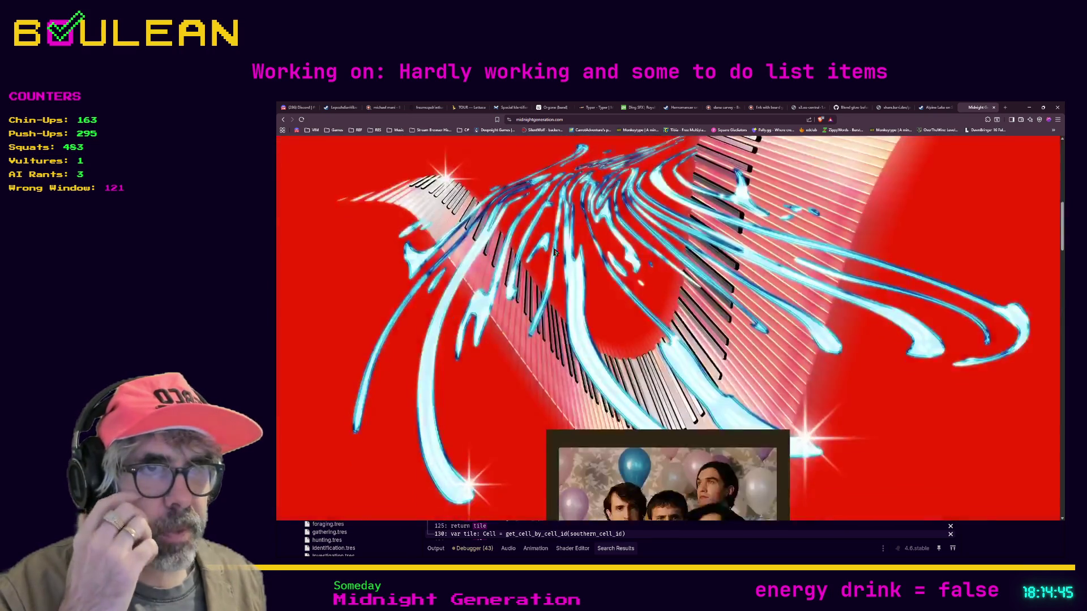
scroll(554, 252, "down", 3)
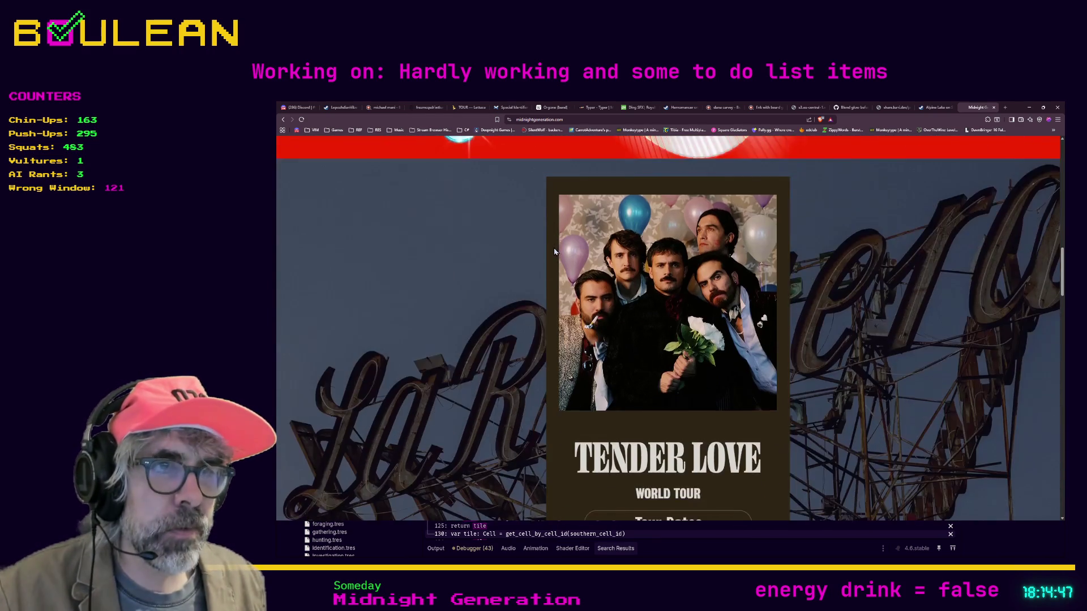
scroll(554, 252, "down", 6)
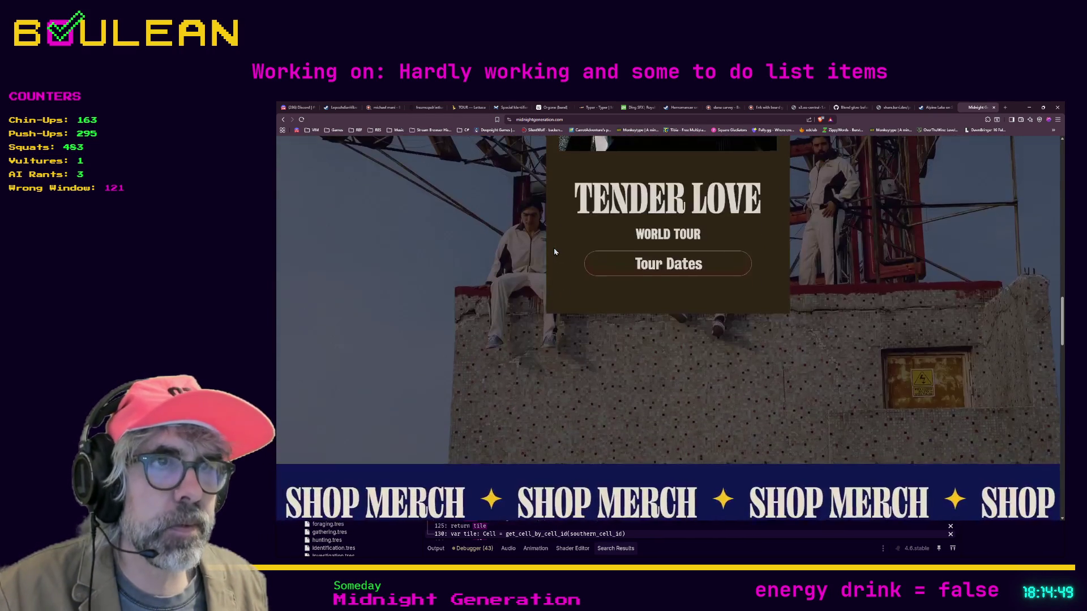
scroll(559, 256, "down", 2)
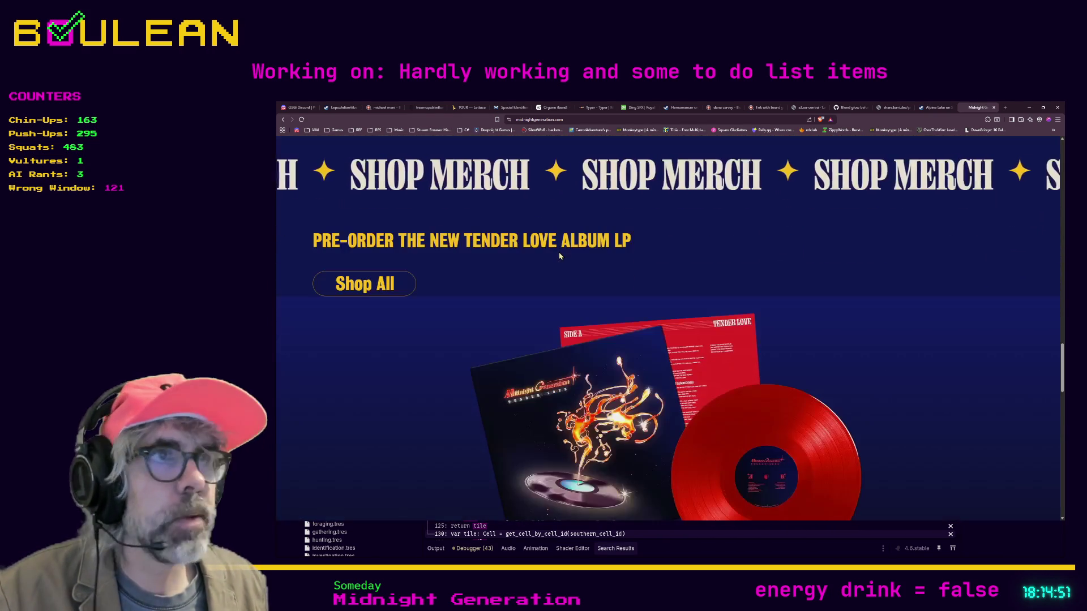
scroll(559, 256, "down", 10)
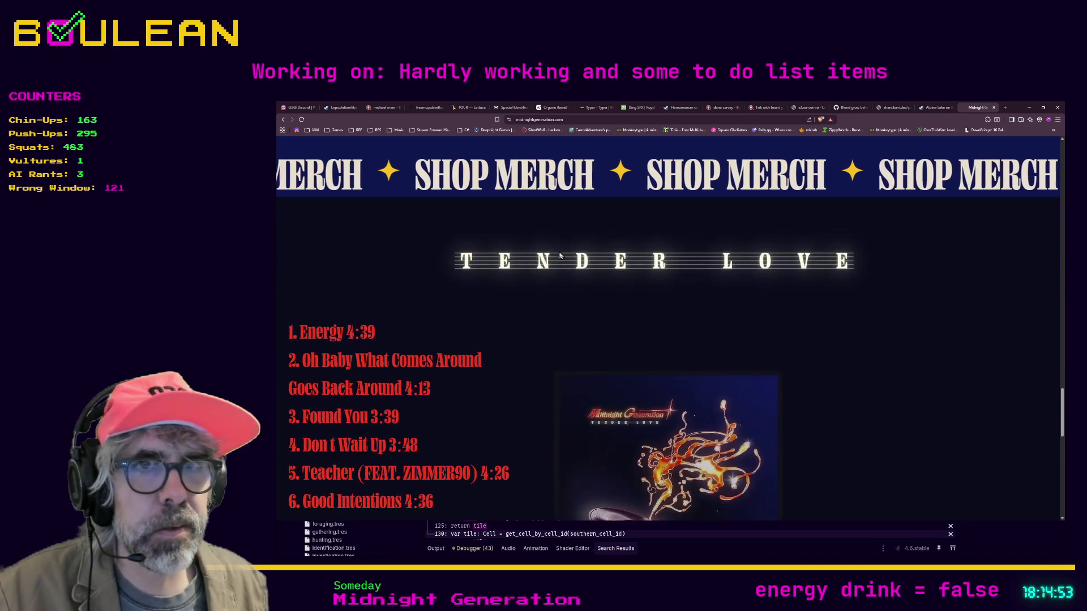
scroll(559, 255, "down", 4)
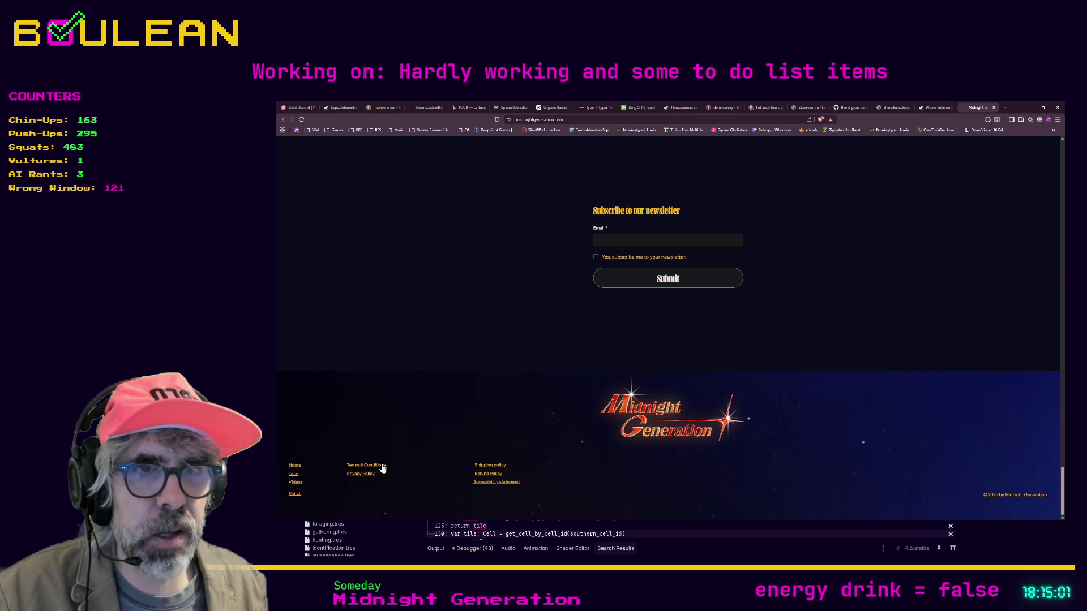
scroll(480, 408, "up", 10)
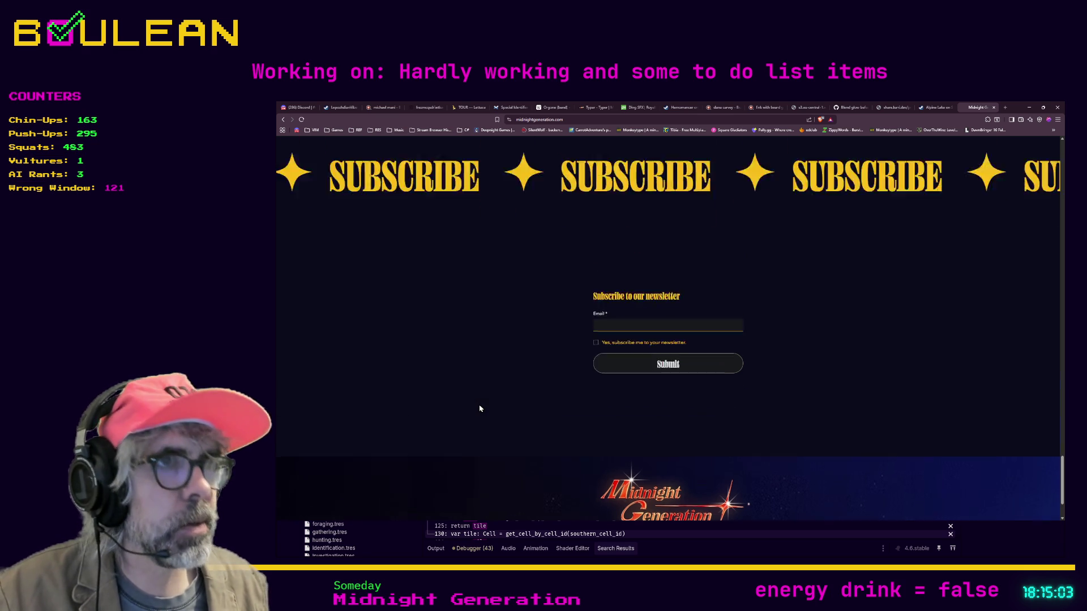
scroll(480, 408, "up", 10)
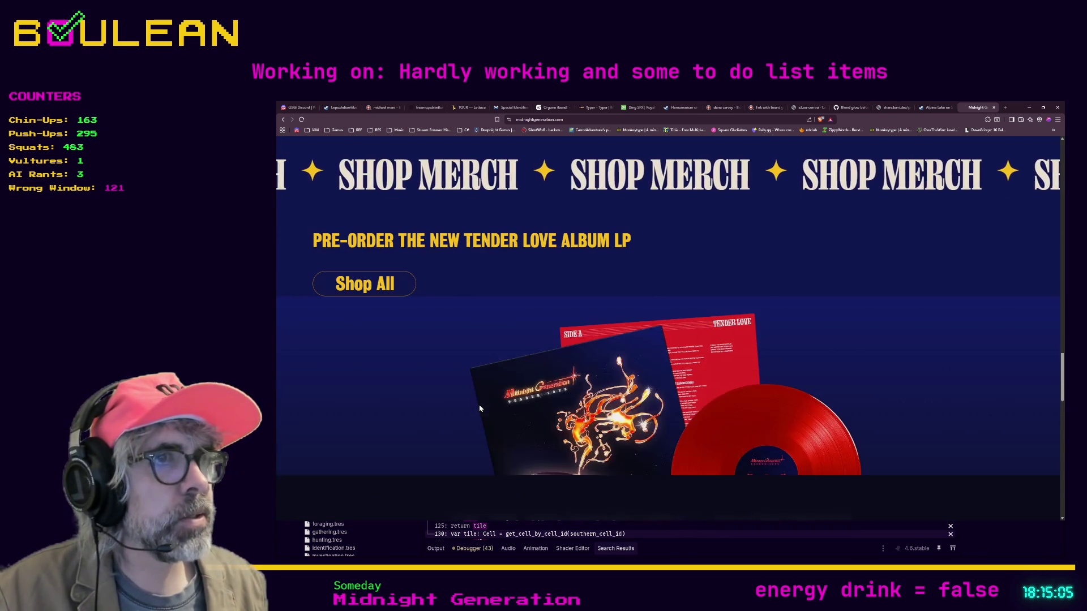
scroll(480, 409, "up", 8)
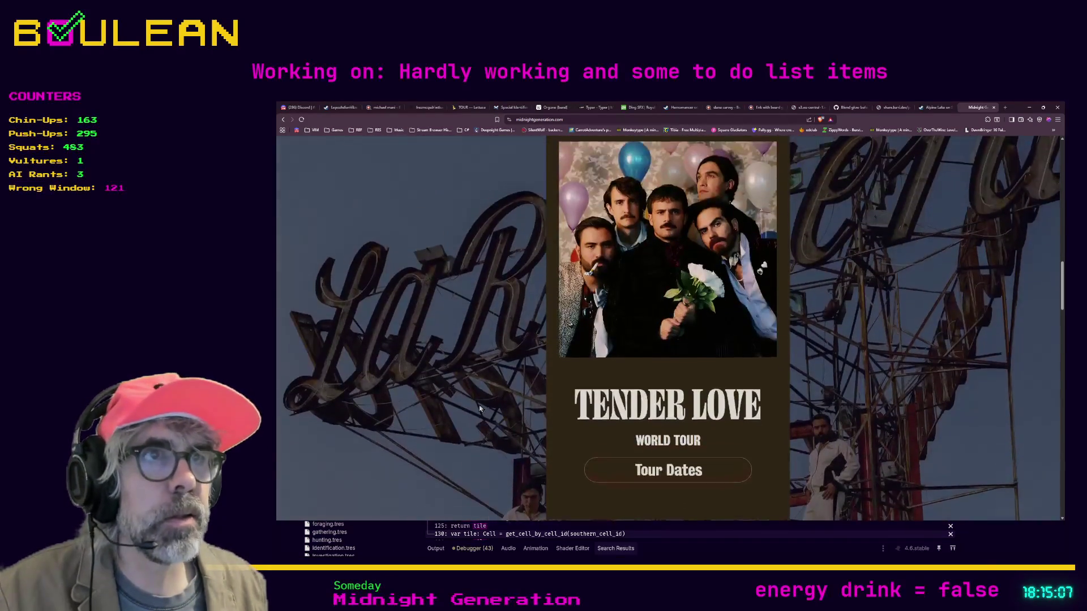
scroll(479, 408, "up", 8)
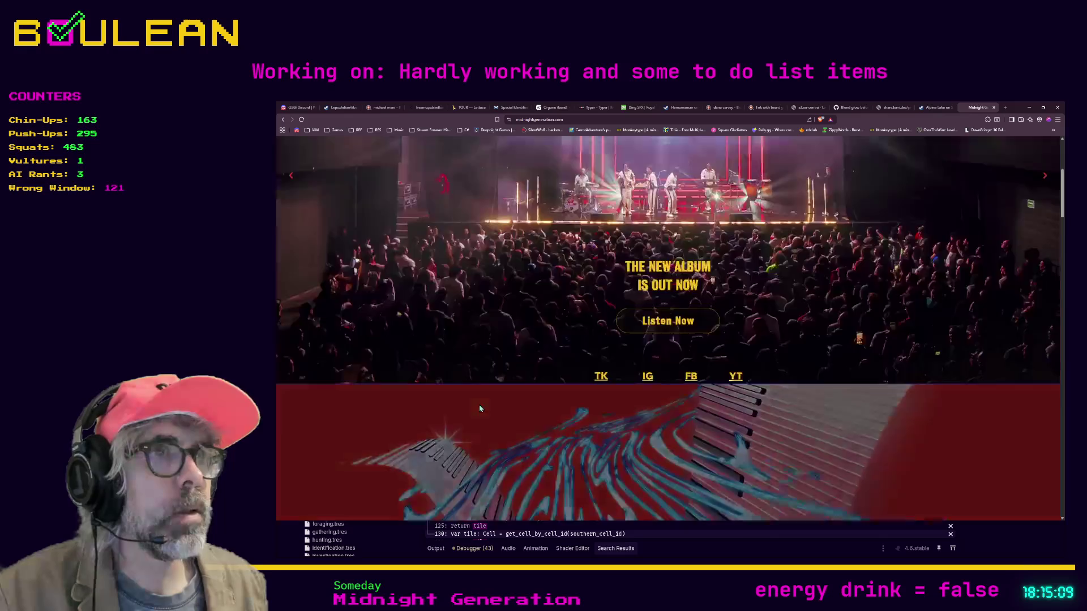
scroll(487, 411, "down", 1)
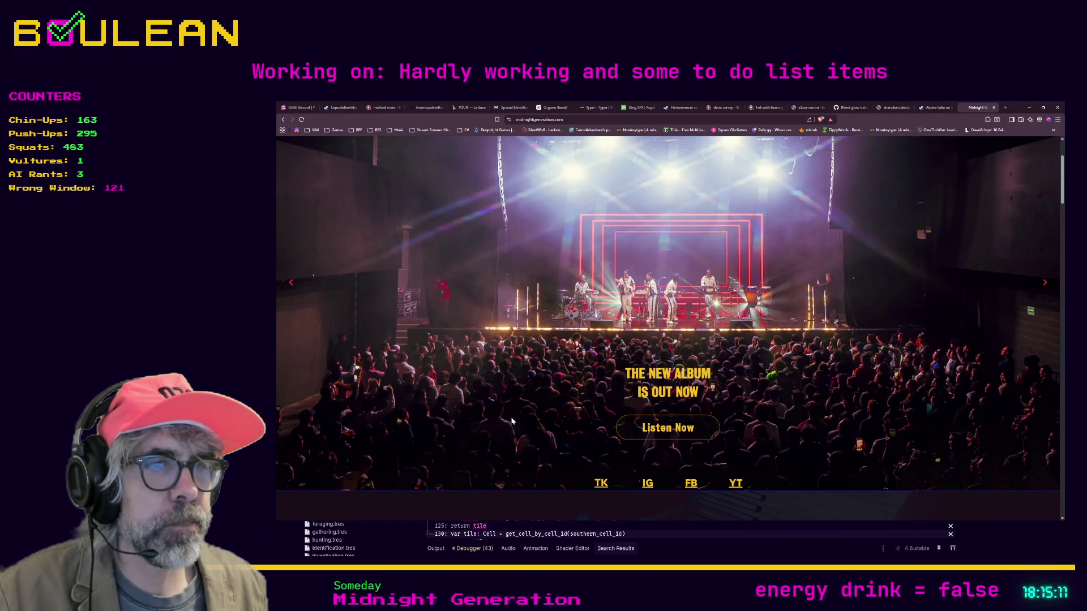
scroll(580, 449, "up", 4)
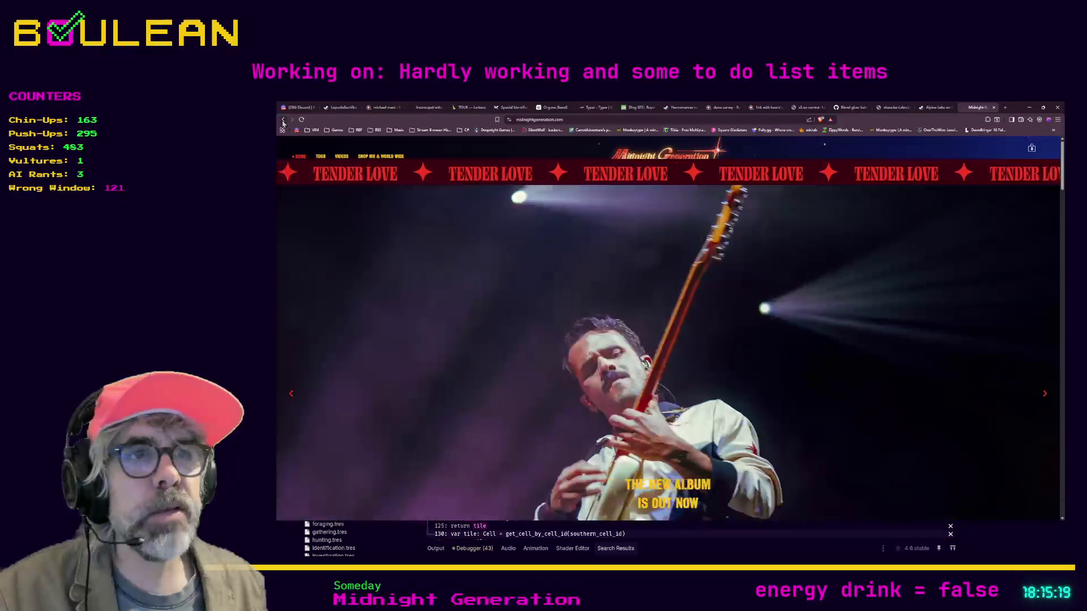
Step: Return to the search results and extend the query with 'members'
left_click(283, 120)
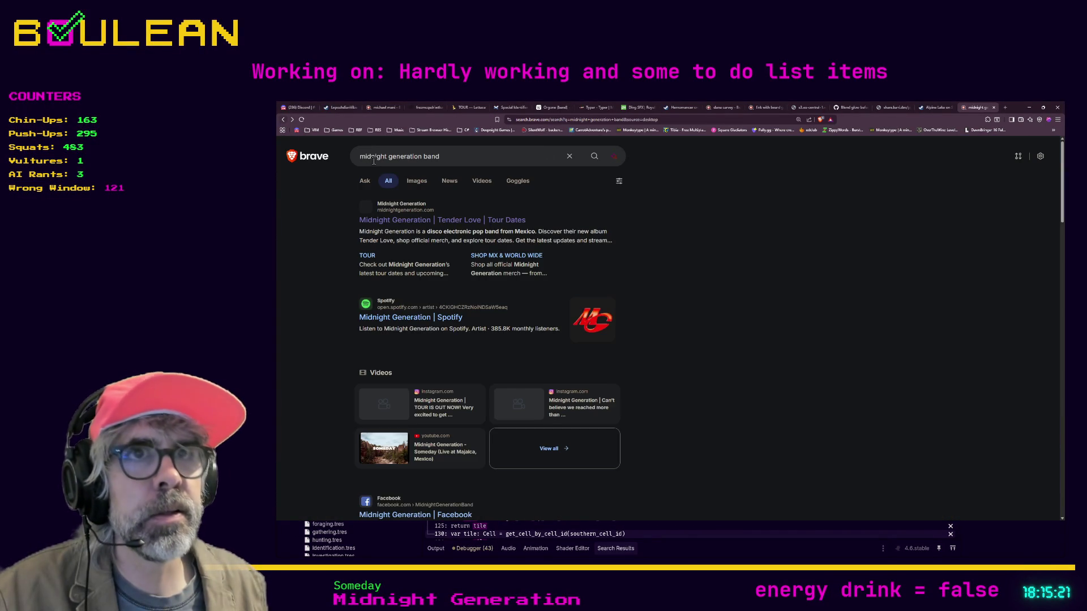
scroll(342, 296, "down", 3)
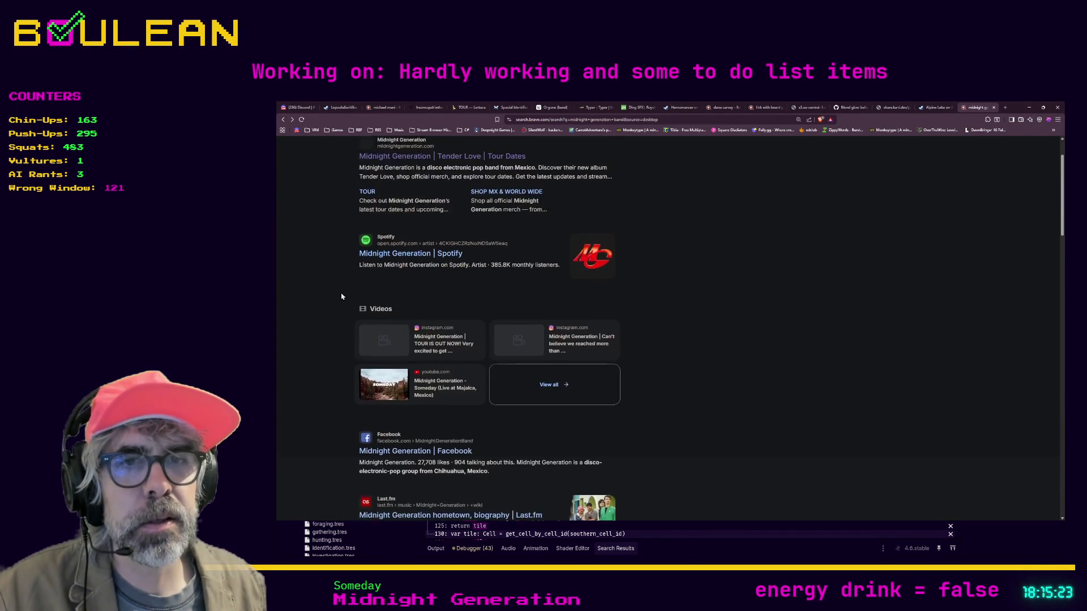
scroll(342, 294, "up", 3)
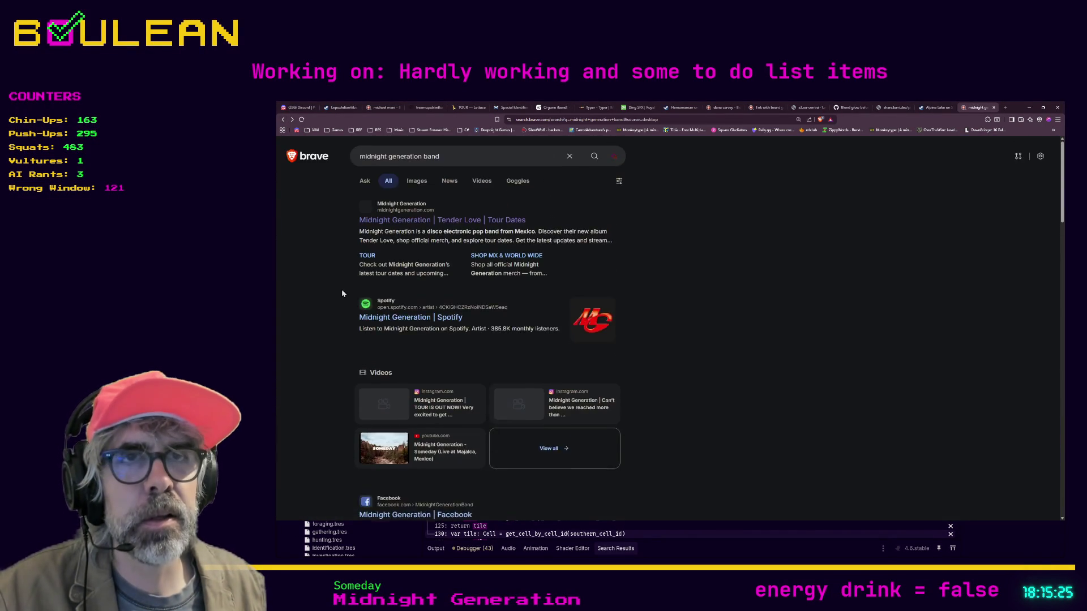
left_click(467, 163)
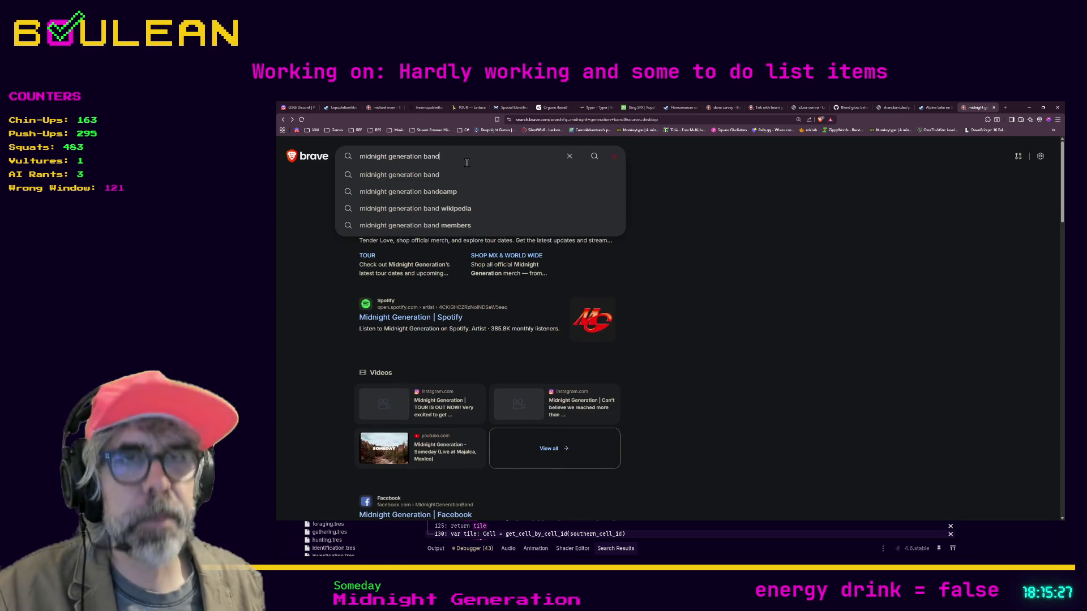
type(" members")
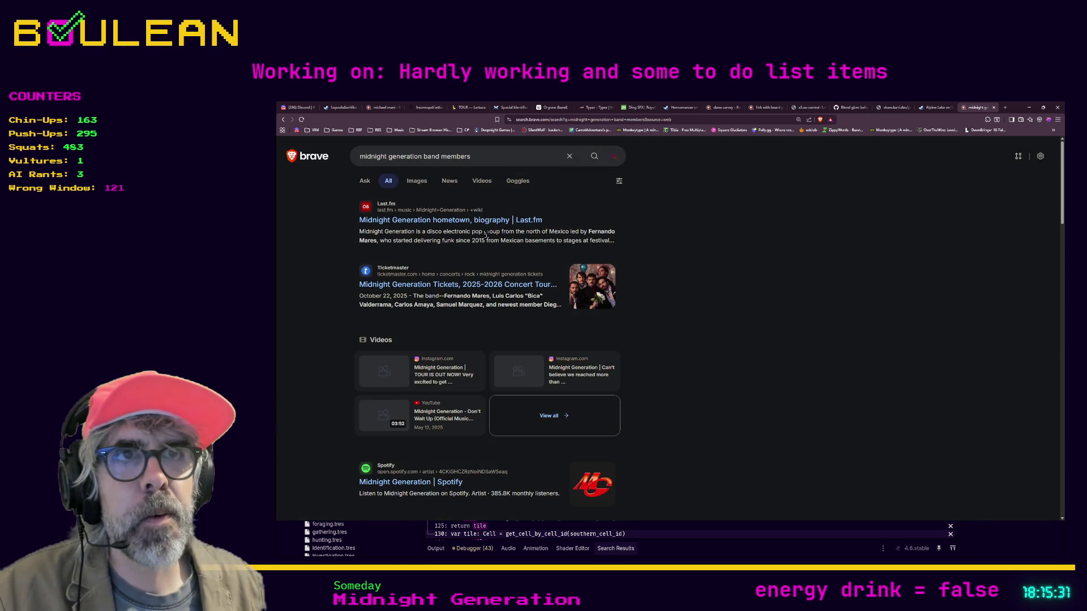
Step: Try the Last.fm and Ticketmaster results in new tabs, closing each broken page
middle_click(439, 225)
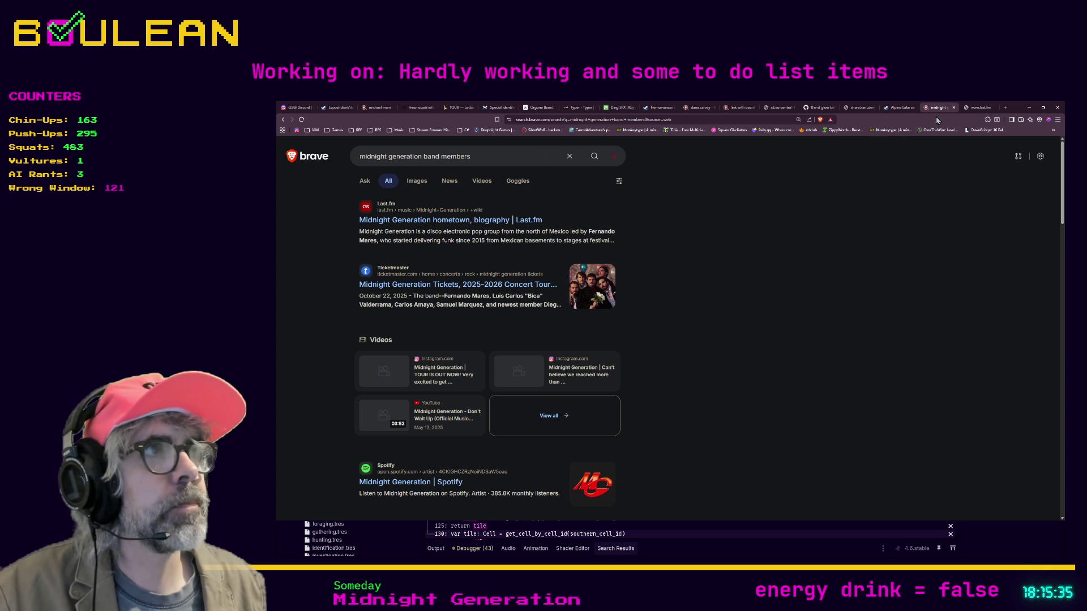
left_click(972, 111)
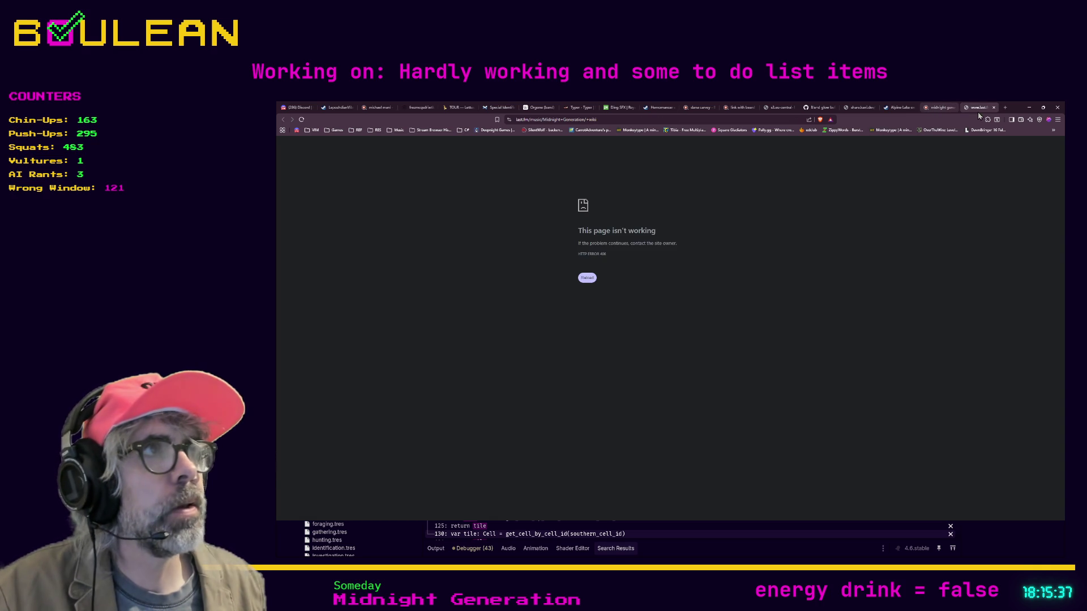
left_click(994, 108)
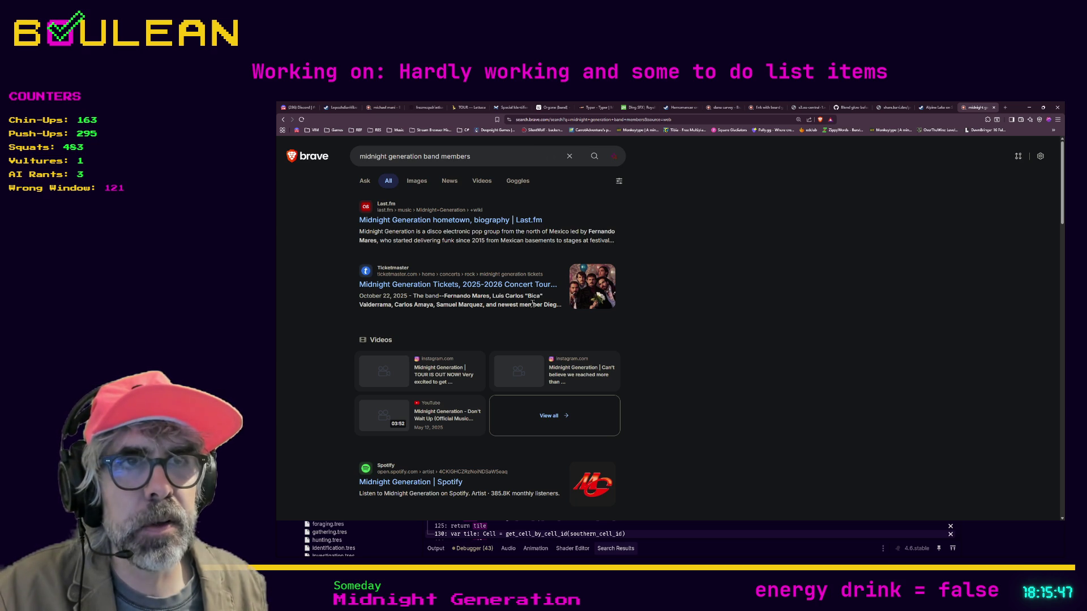
middle_click(508, 291)
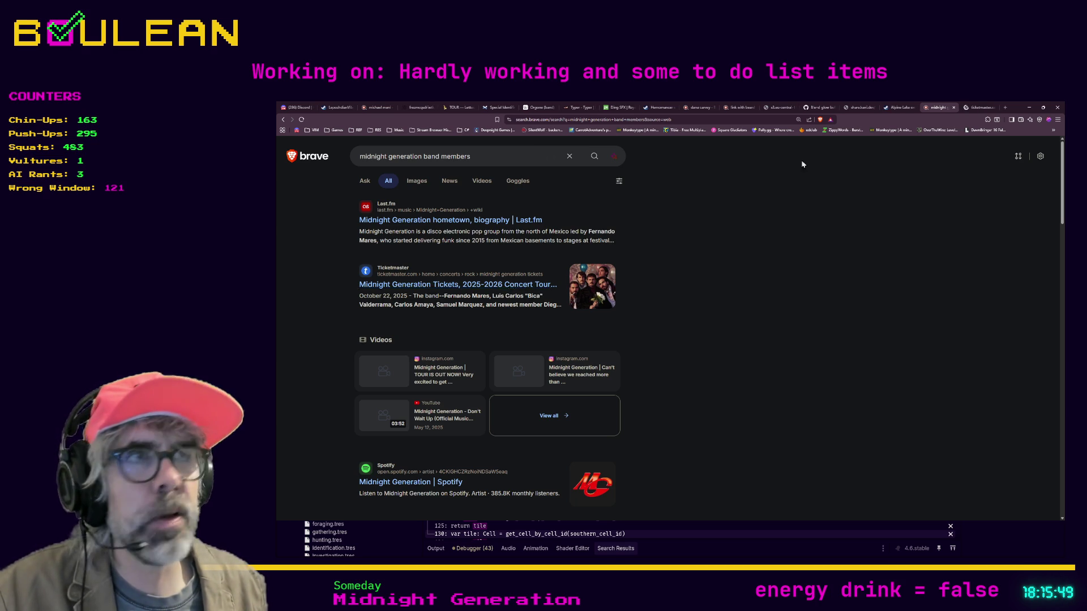
left_click(975, 111)
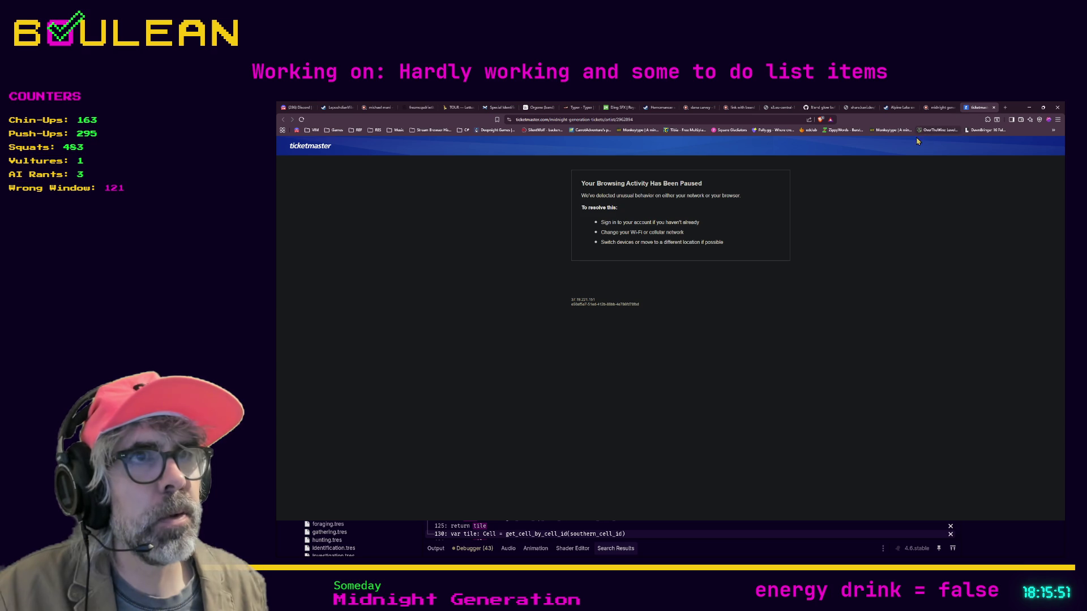
key("ctrl+w")
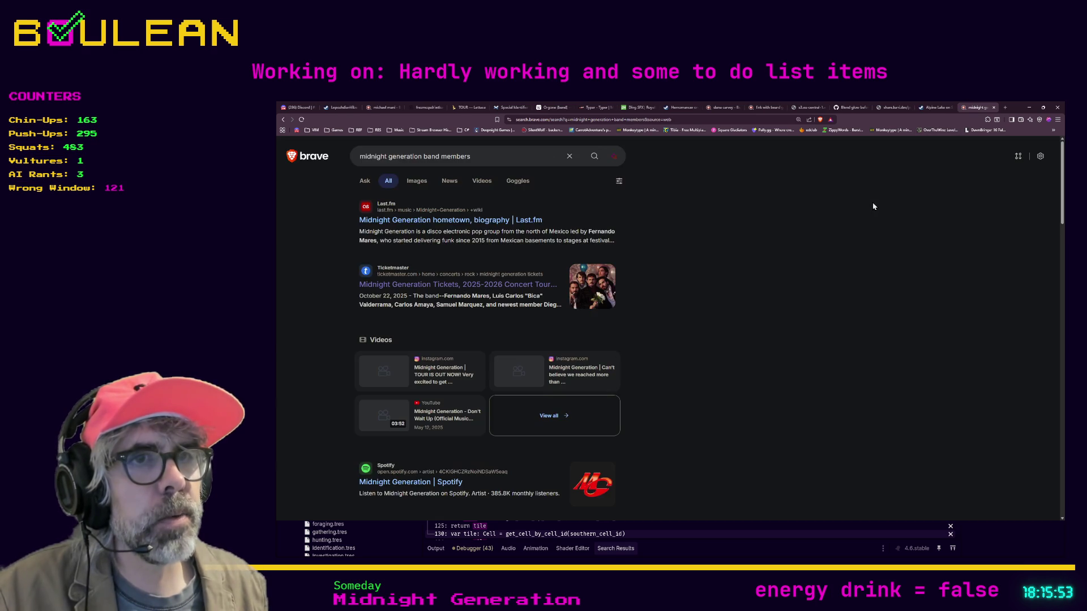
Step: Scroll through the band-member search results, then minimize Brave to return to Godot
scroll(706, 286, "down", 2)
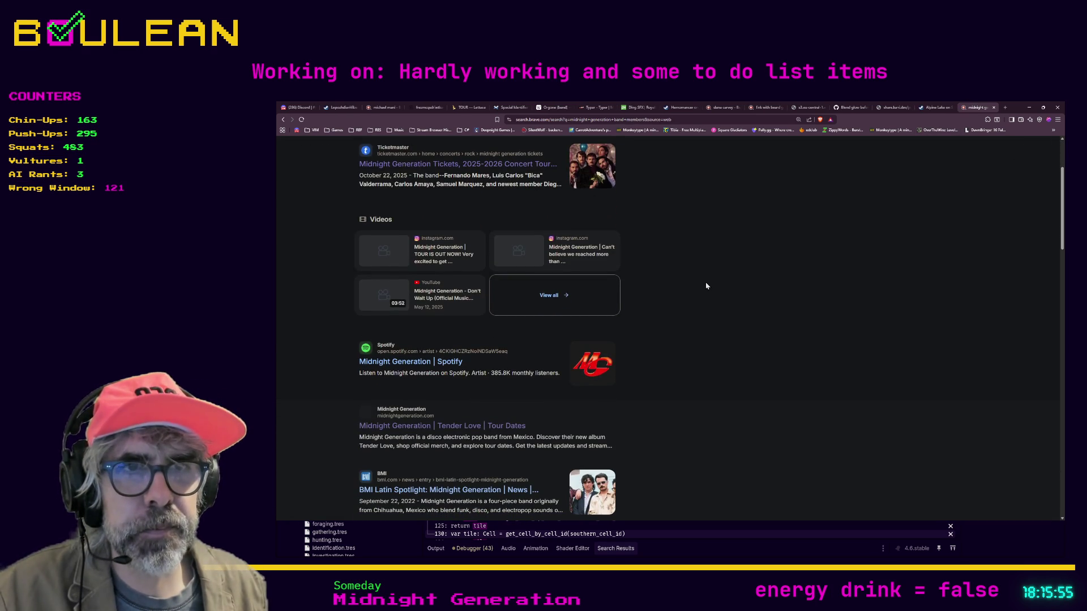
scroll(706, 286, "down", 1)
scroll(705, 293, "down", 1)
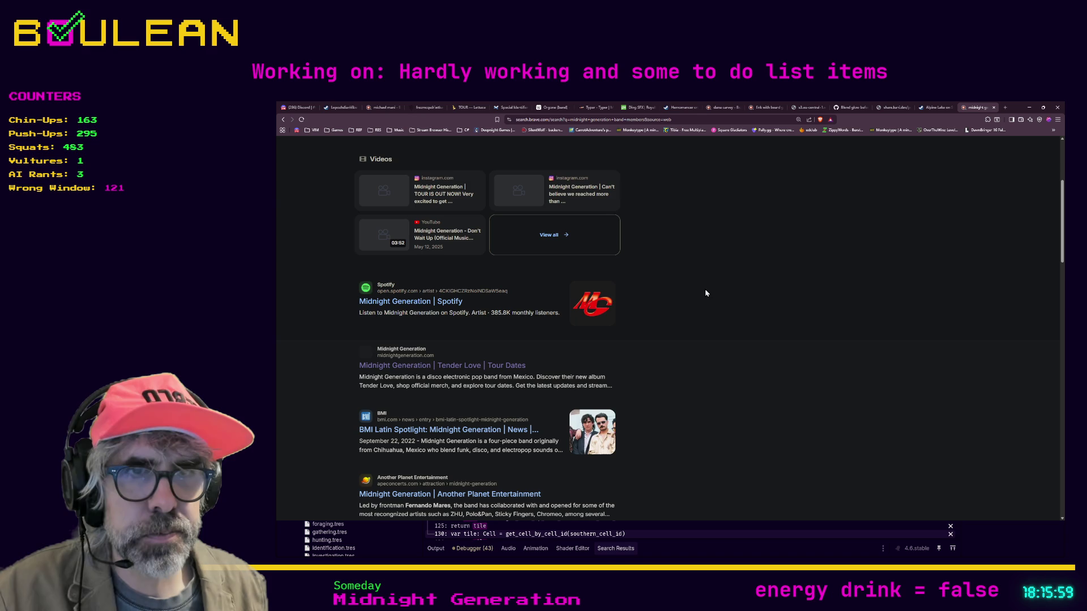
scroll(706, 293, "down", 1)
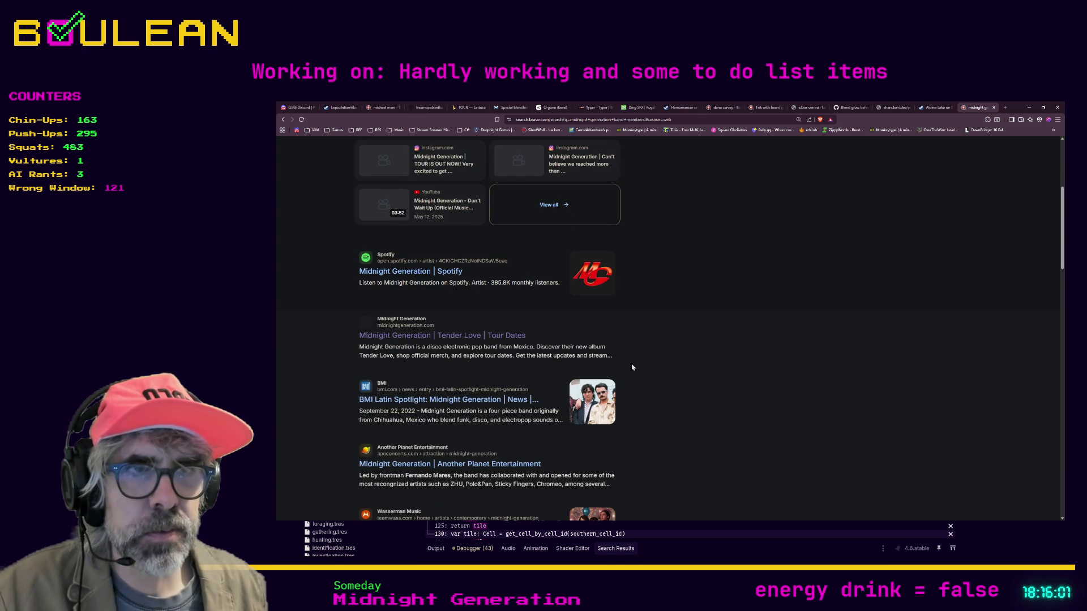
scroll(682, 342, "down", 2)
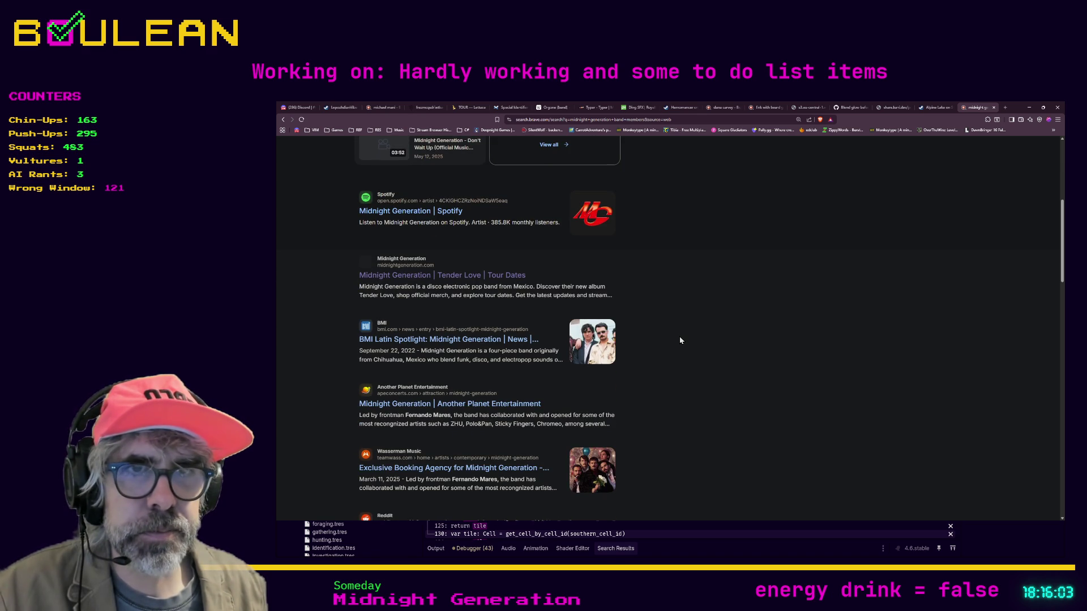
scroll(680, 339, "down", 2)
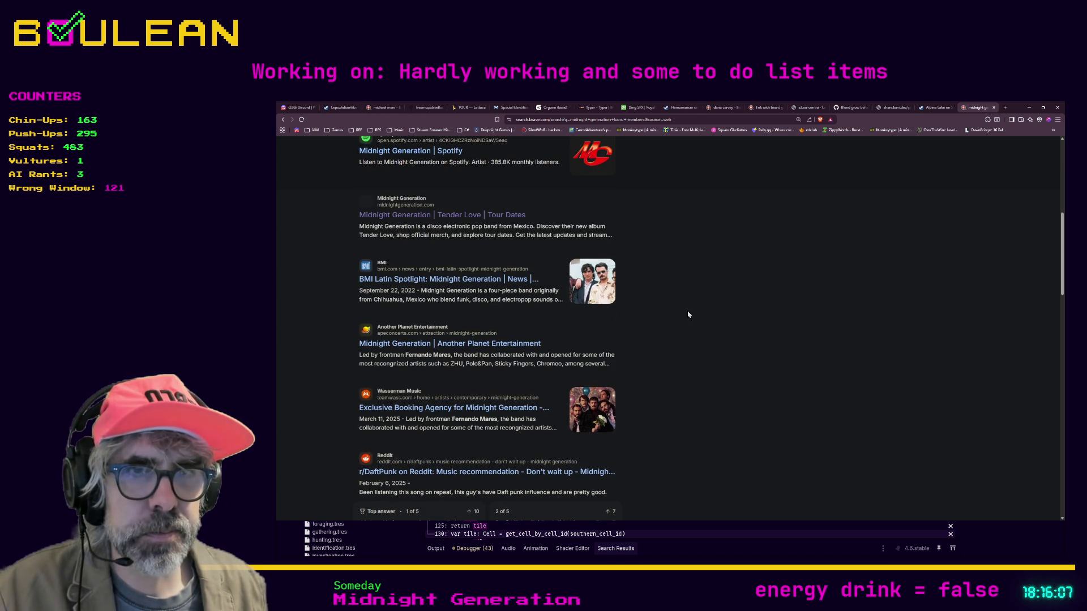
scroll(764, 285, "up", 1)
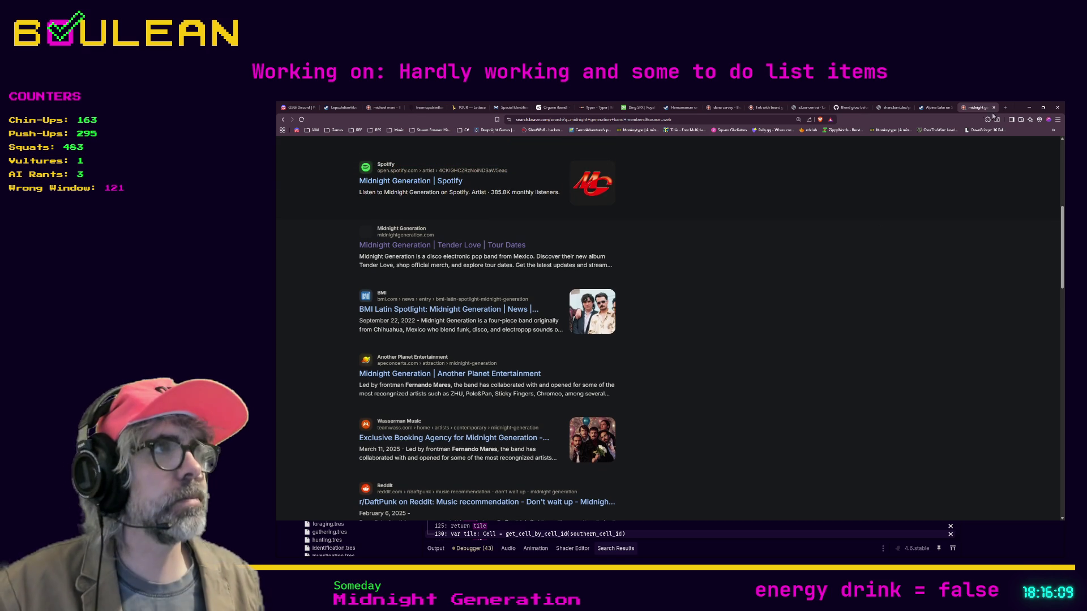
left_click(1028, 107)
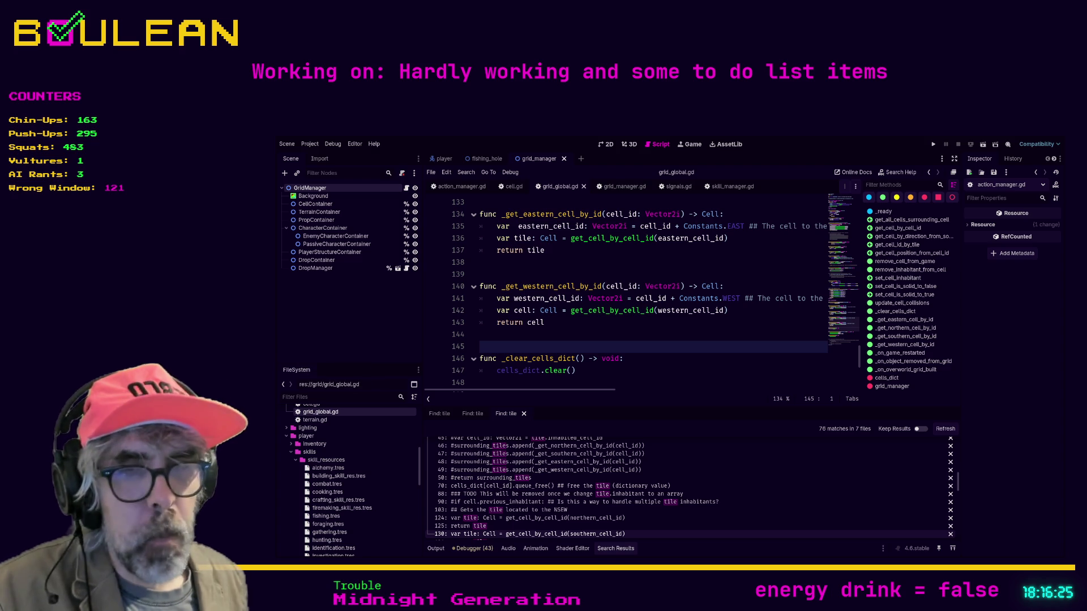
Step: Jump to the line 124 match and refresh the 'tile' search, now 69 matches in 7 files
scroll(566, 509, "down", 1)
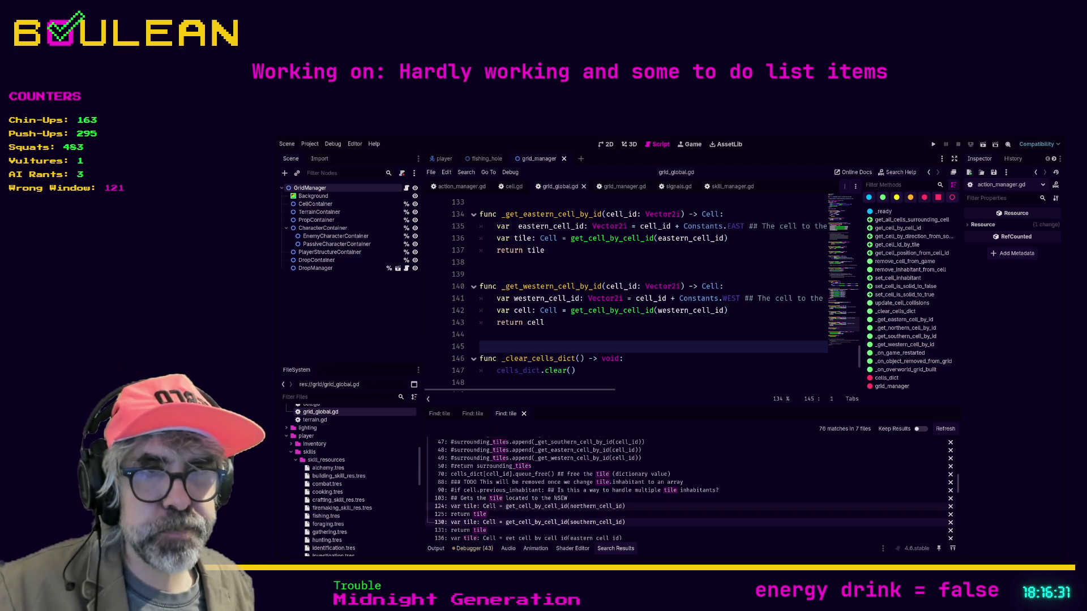
left_click(515, 507)
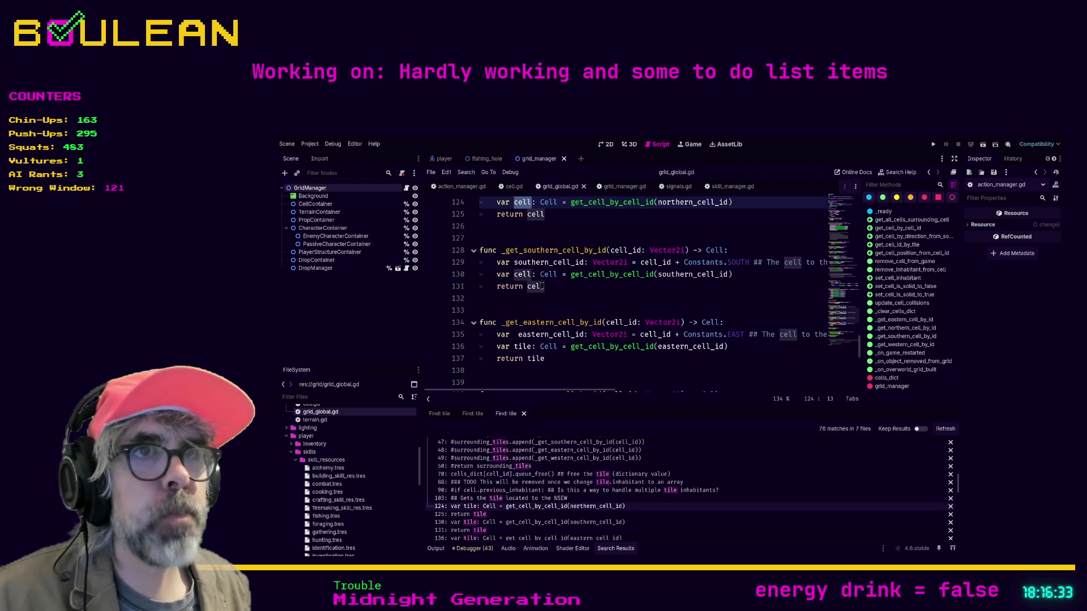
scroll(524, 269, "up", 1)
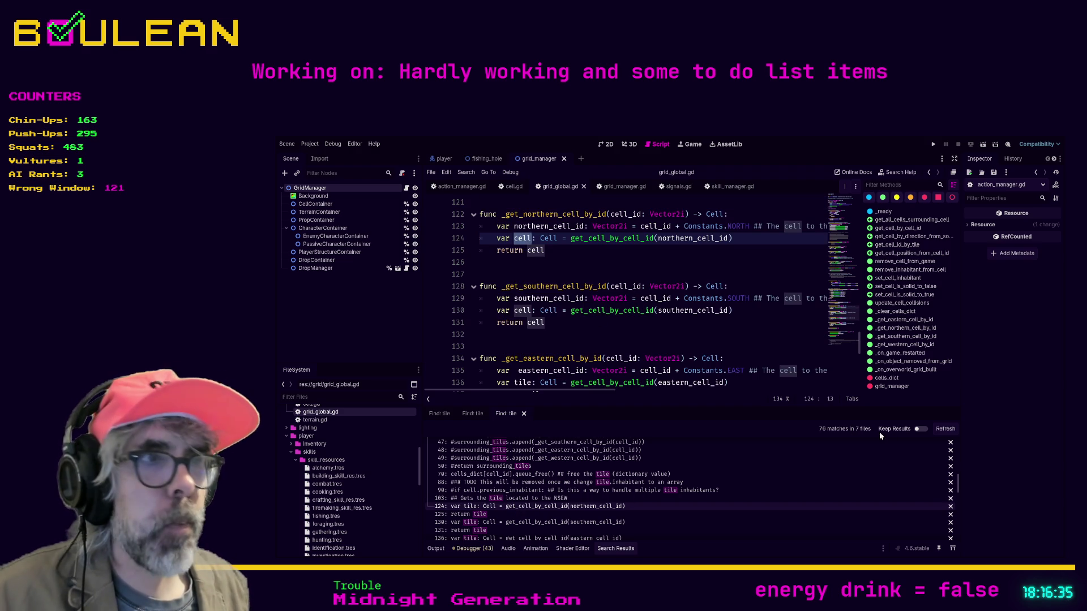
left_click(946, 429)
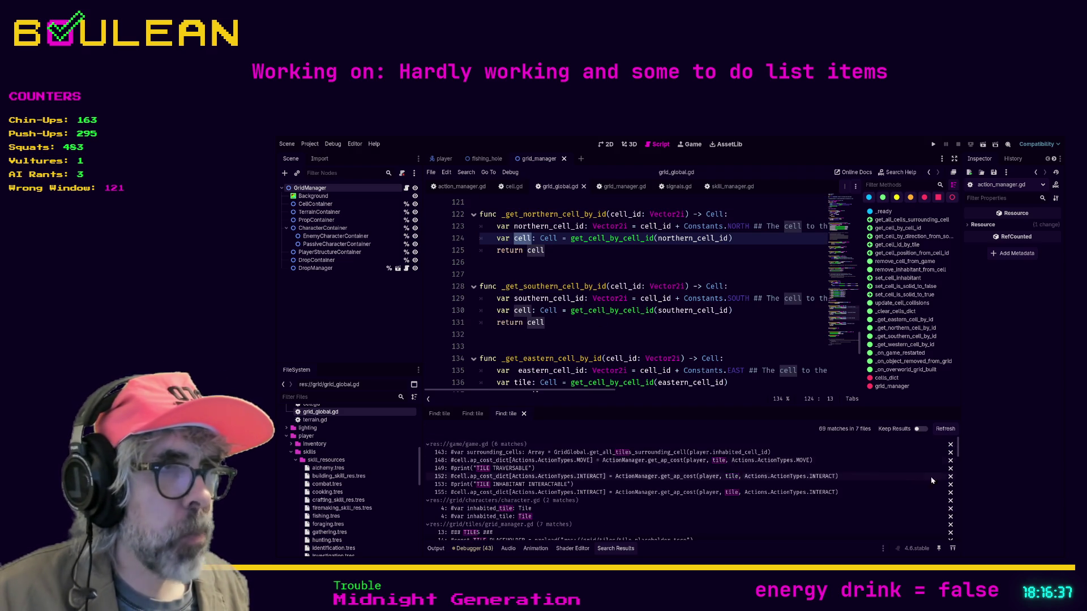
scroll(842, 487, "down", 1)
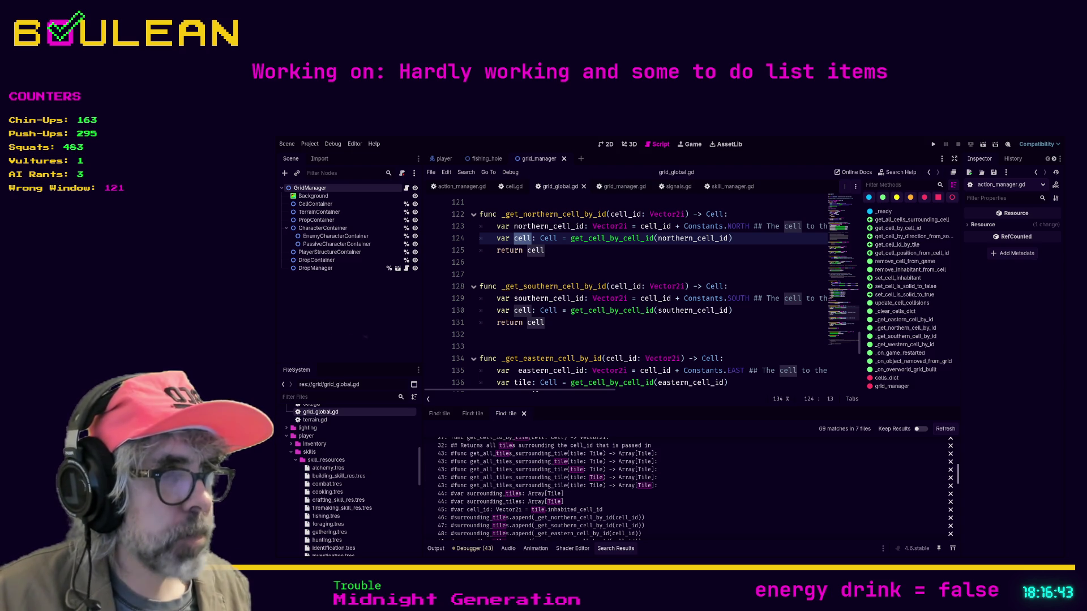
scroll(894, 480, "down", 10)
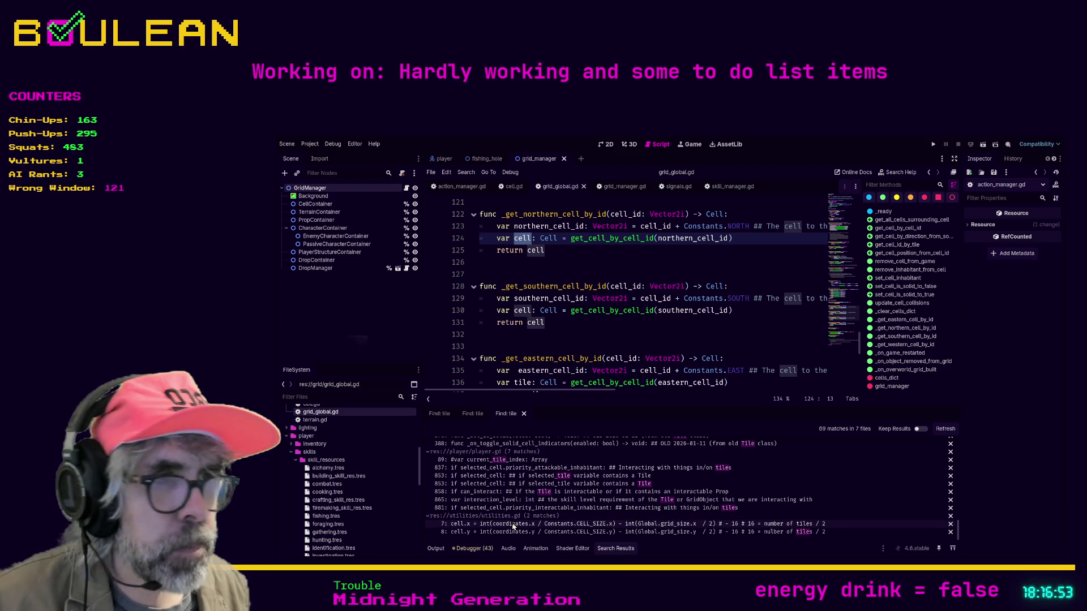
Step: In utilities.gd, change 'tiles' to 'cells' in the line 7 and line 8 comments
left_click(651, 524)
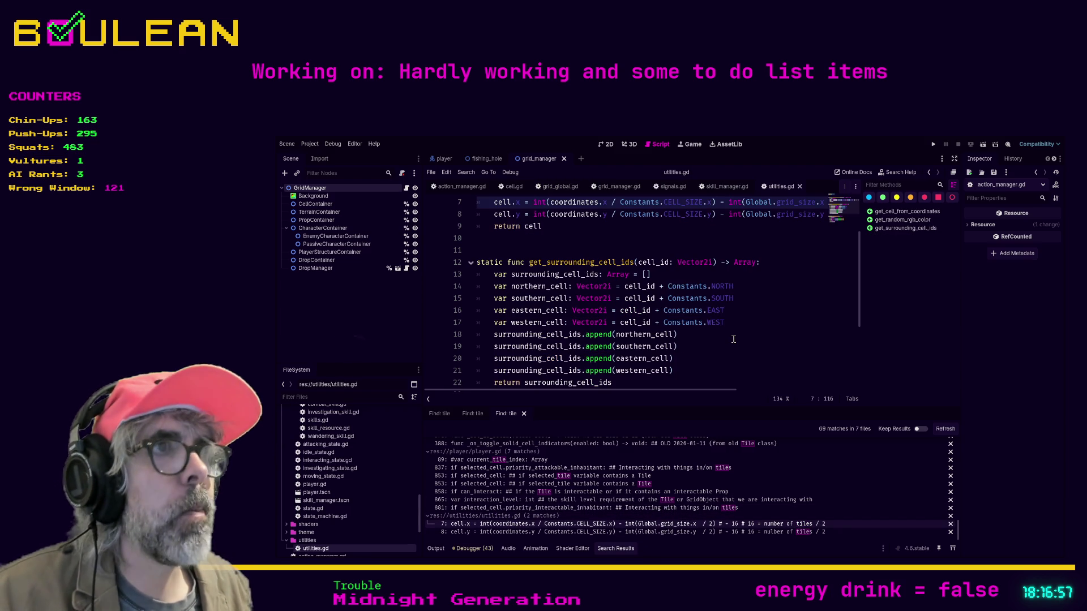
left_click_drag(695, 392, 747, 392)
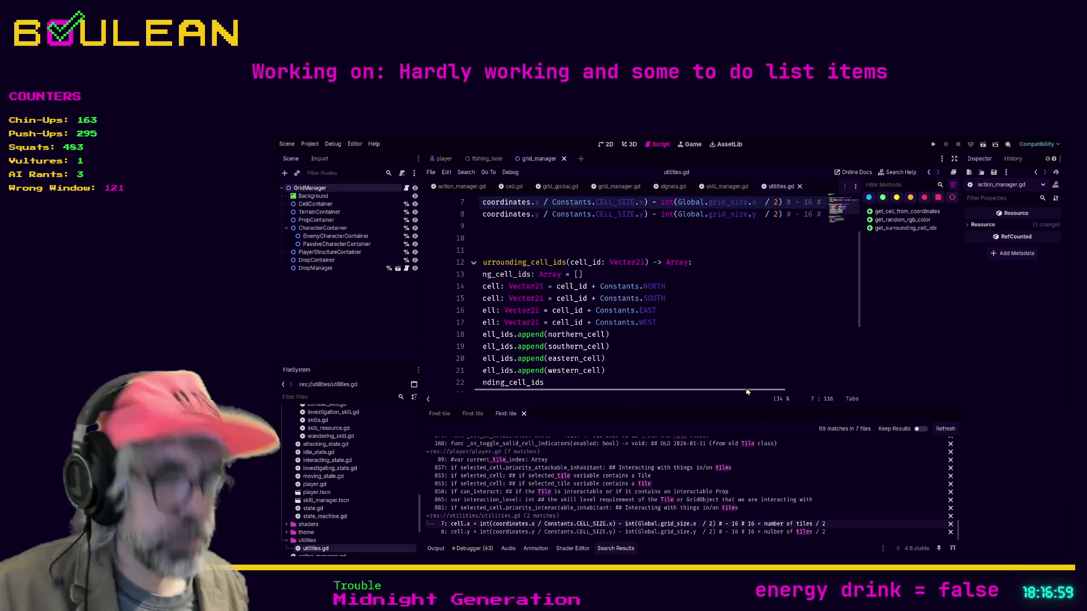
key("ctrl+backslash")
double_click(894, 203)
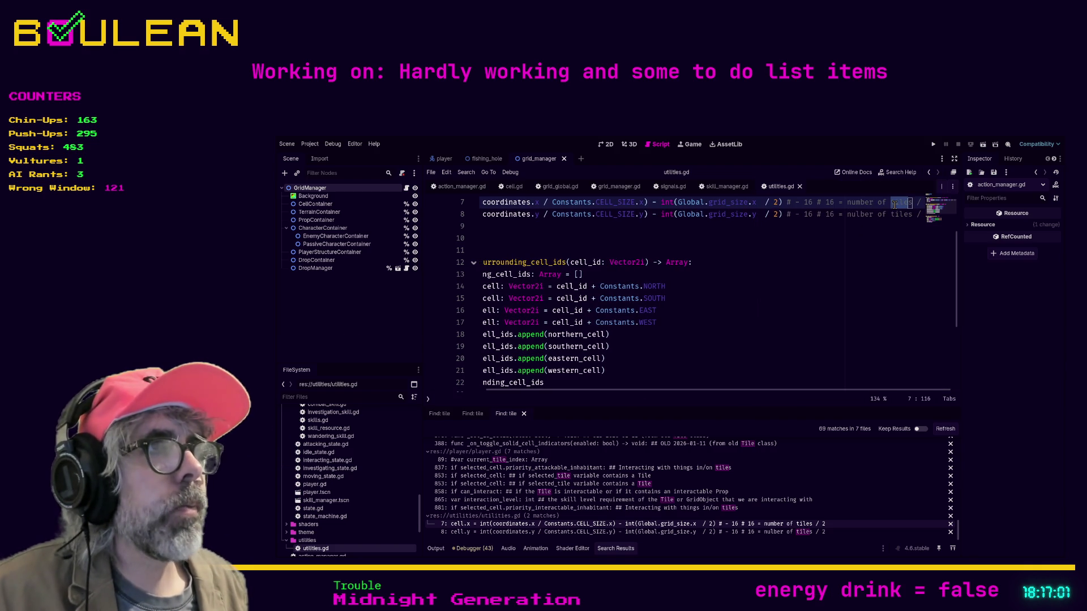
left_click(913, 203)
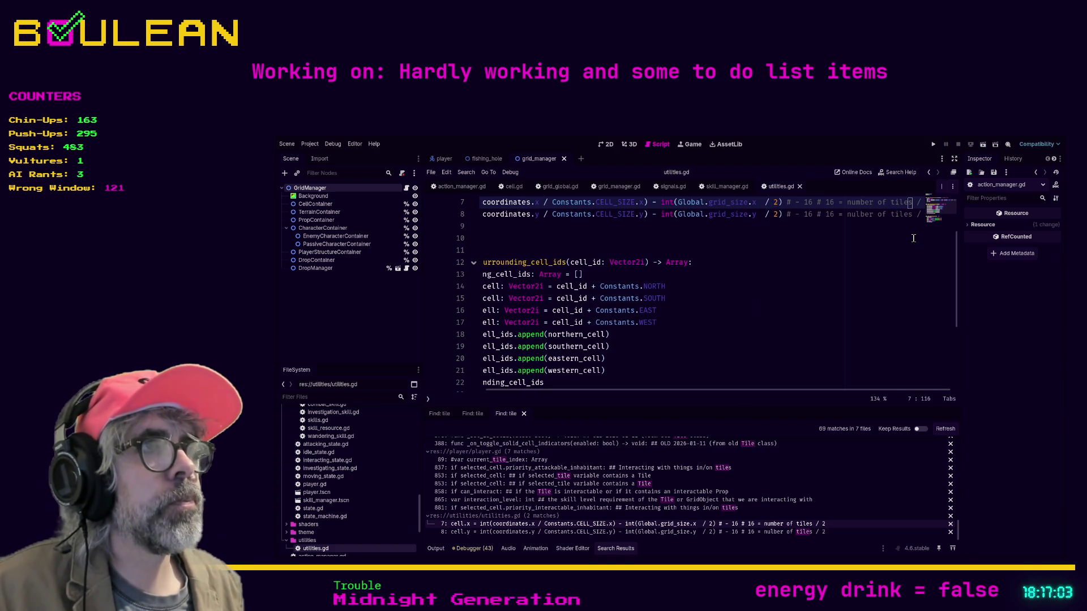
key("Left")
key("Delete")
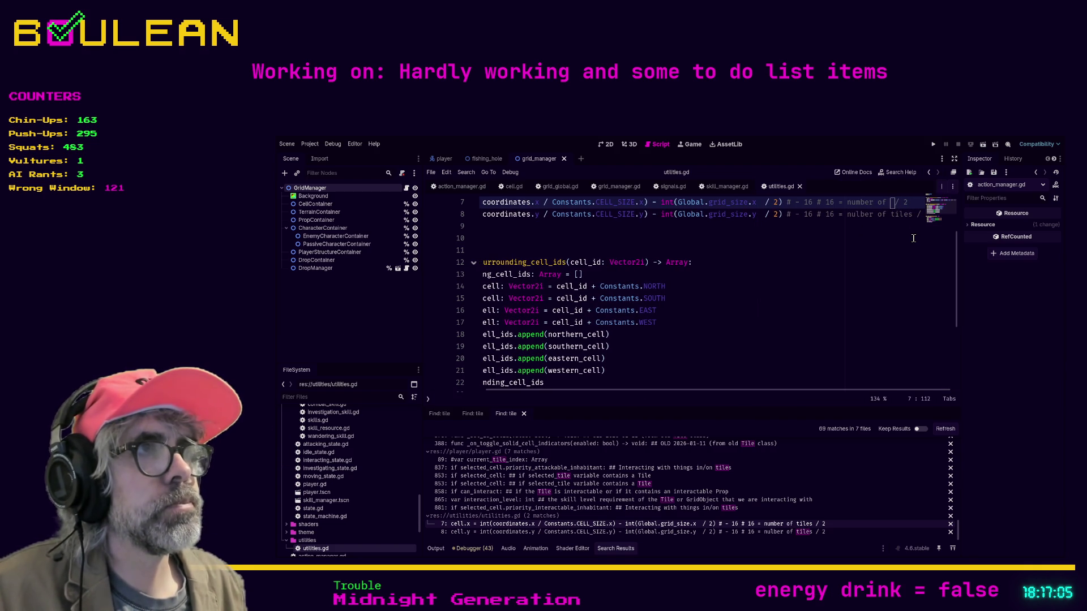
key("Down")
key("BackSpace")
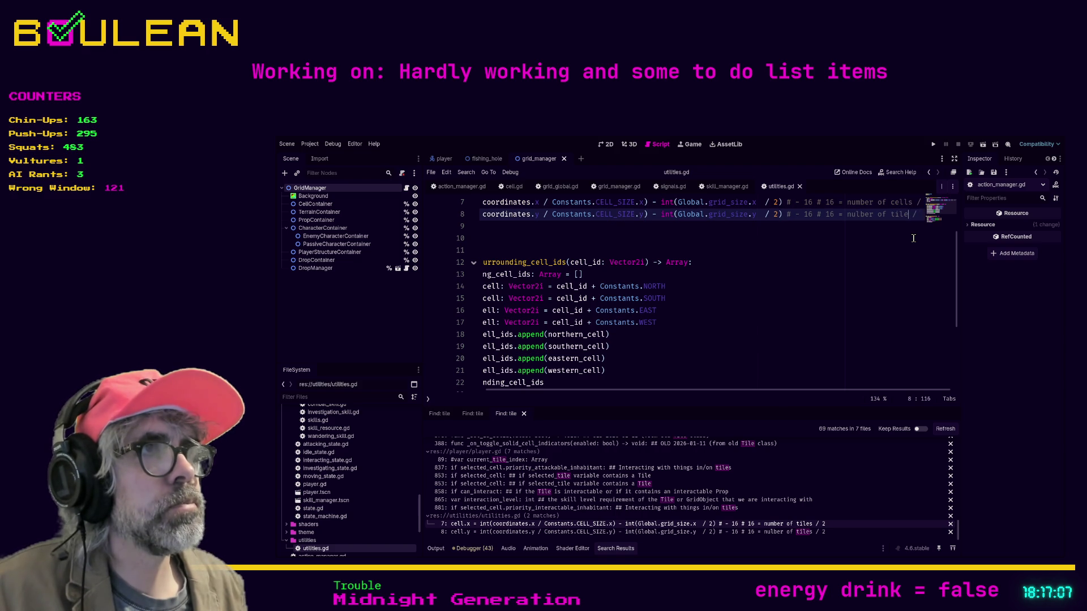
key("BackSpace")
type("cells")
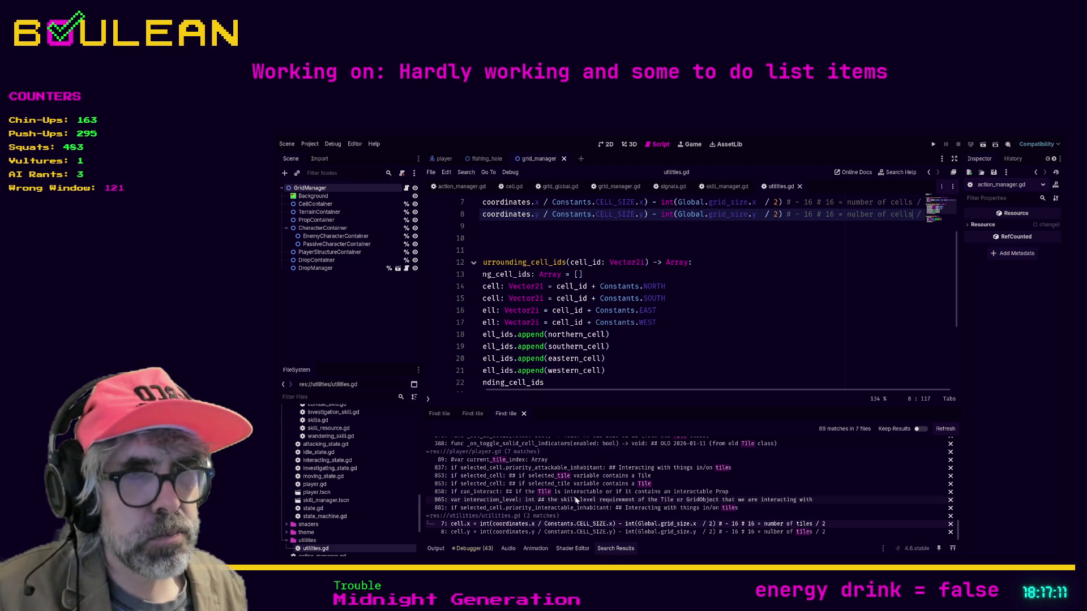
left_click(574, 509)
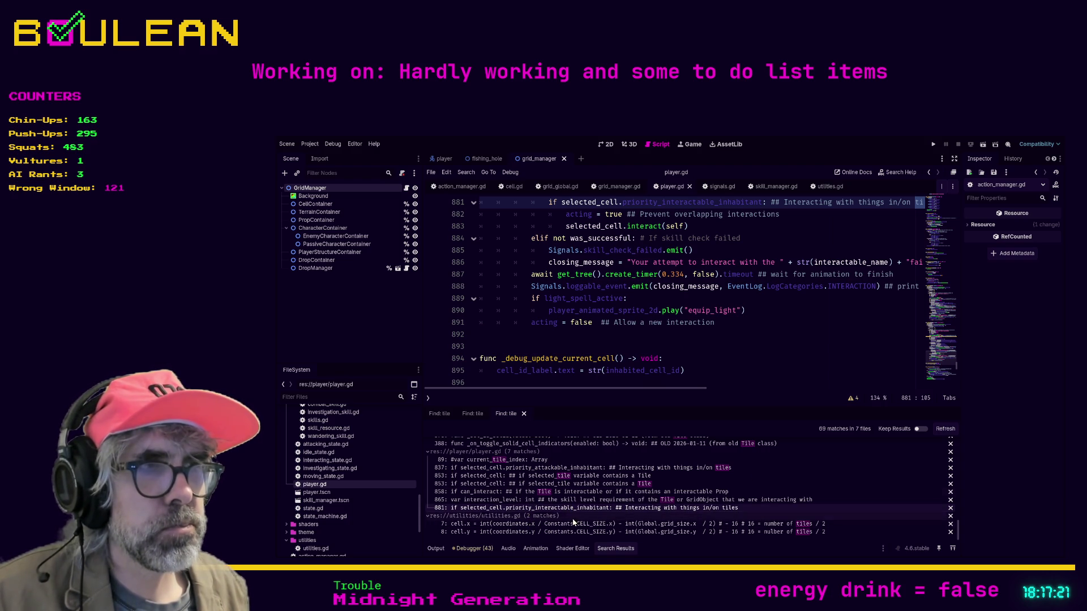
Step: Change 'in/on tiles' to 'in/on cells' in player.gd's line 881 comment and save
left_click(943, 430)
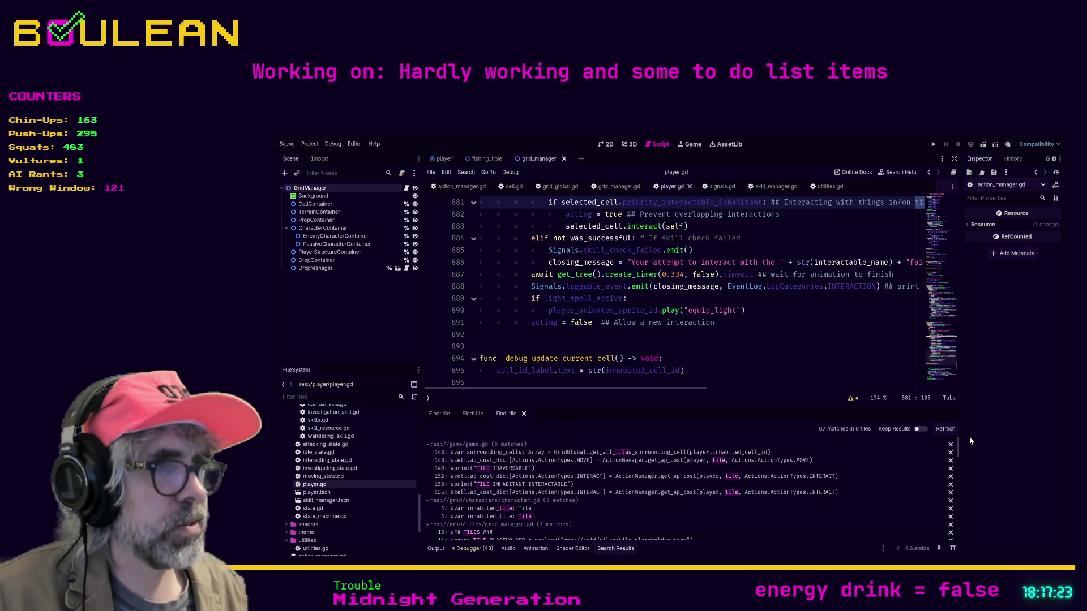
left_click_drag(959, 441, 957, 535)
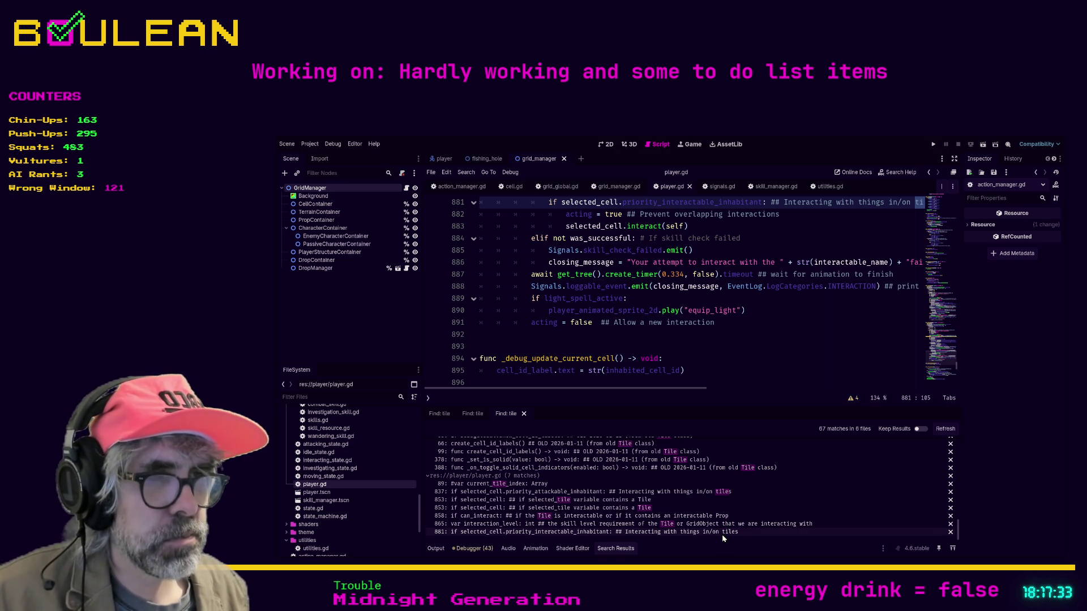
left_click(727, 532)
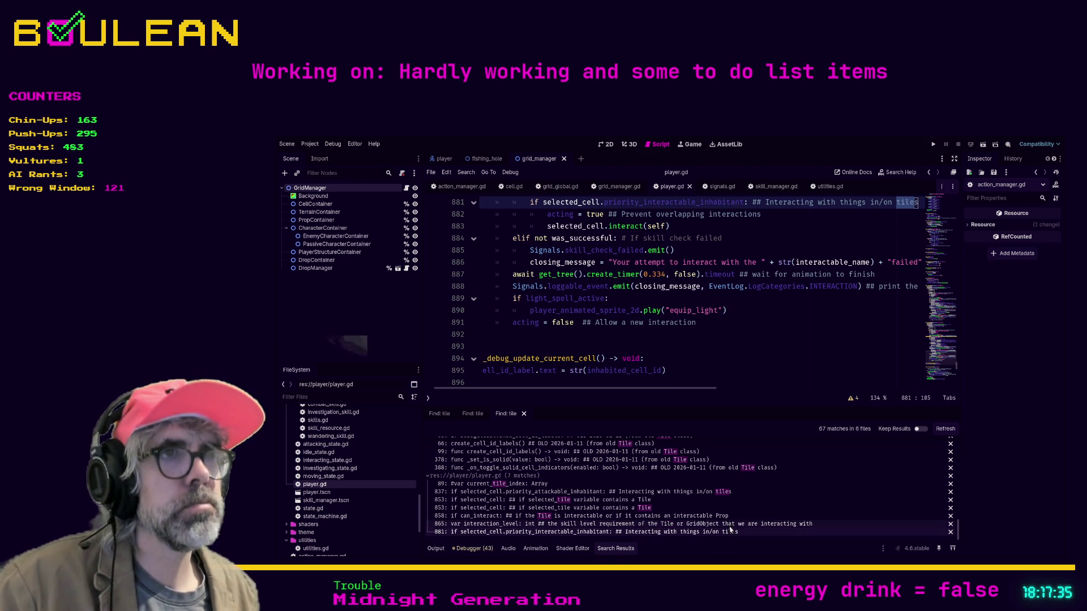
left_click(907, 202)
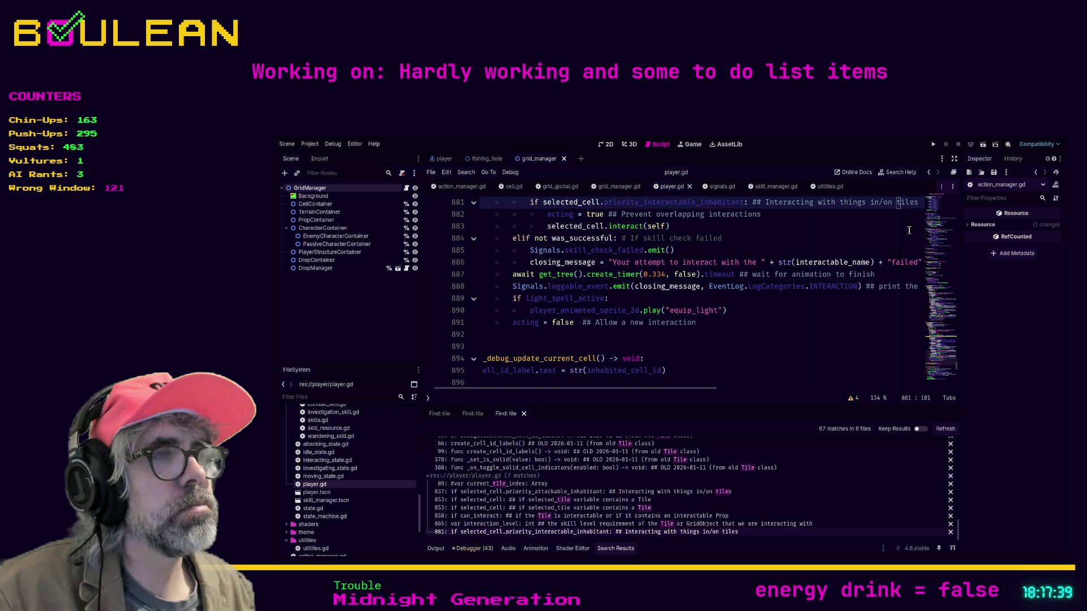
key("ctrl+Delete")
key("BackSpace")
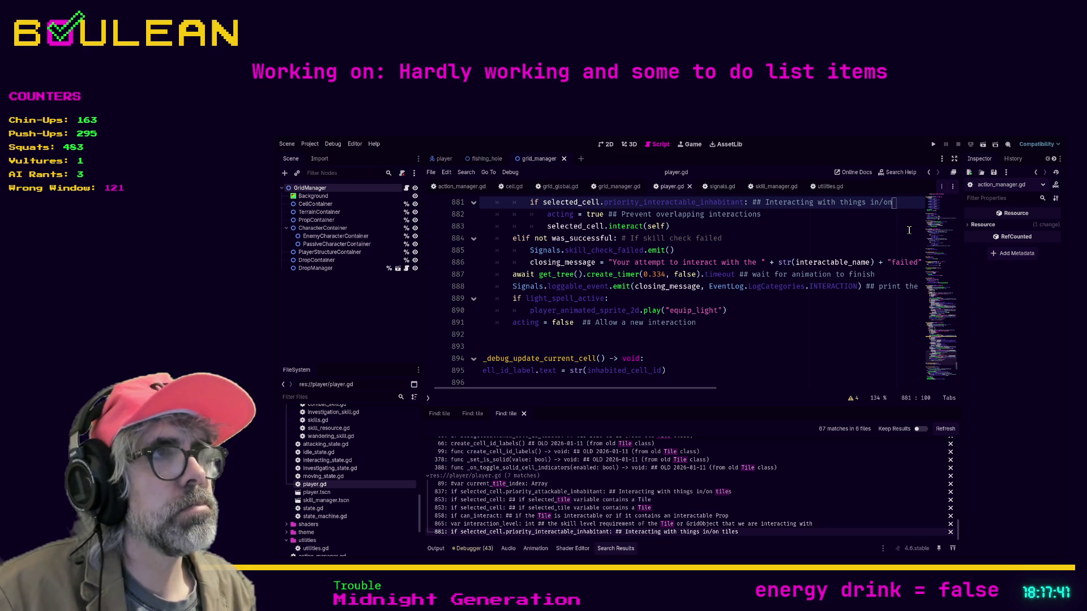
type(" cells")
key("ctrl+s")
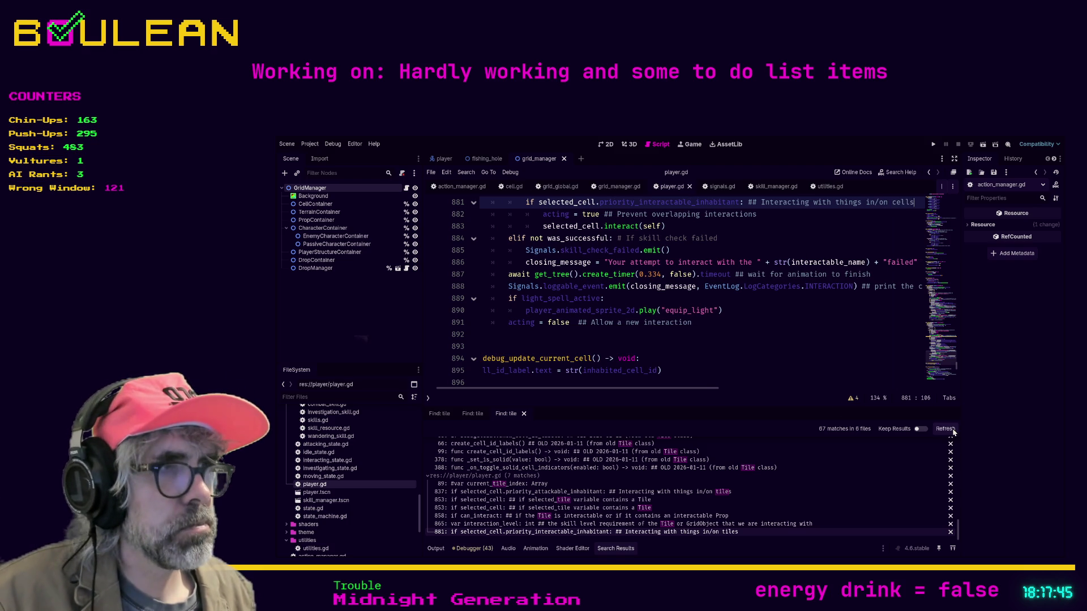
Step: Refresh the 'tile' search (66 matches in 6 files) and open grid_manager.gd's line 151 match
left_click(953, 432)
scroll(717, 503, "down", 2)
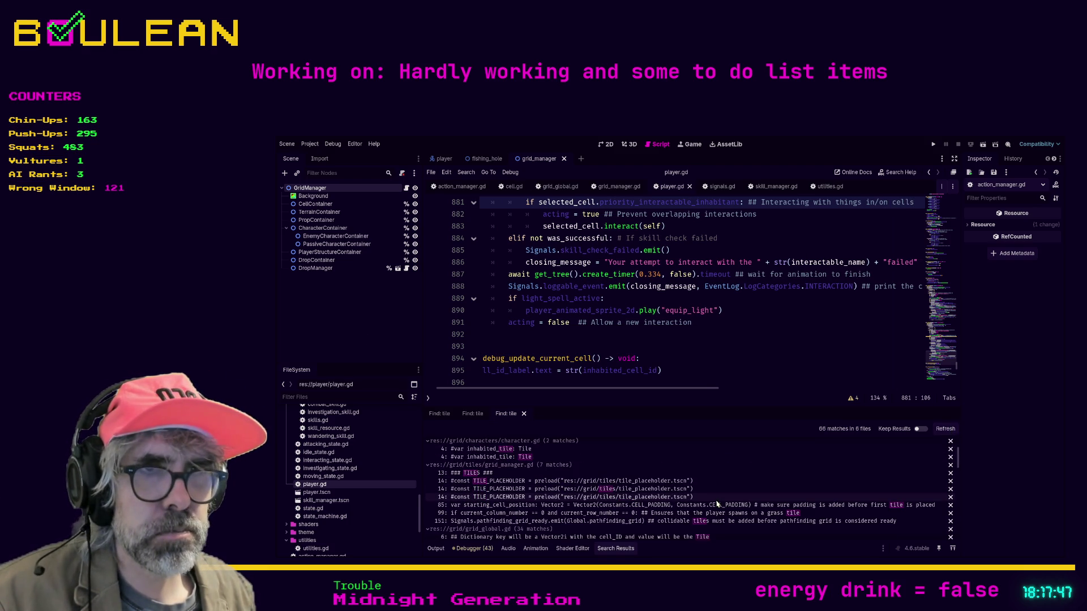
scroll(555, 494, "down", 2)
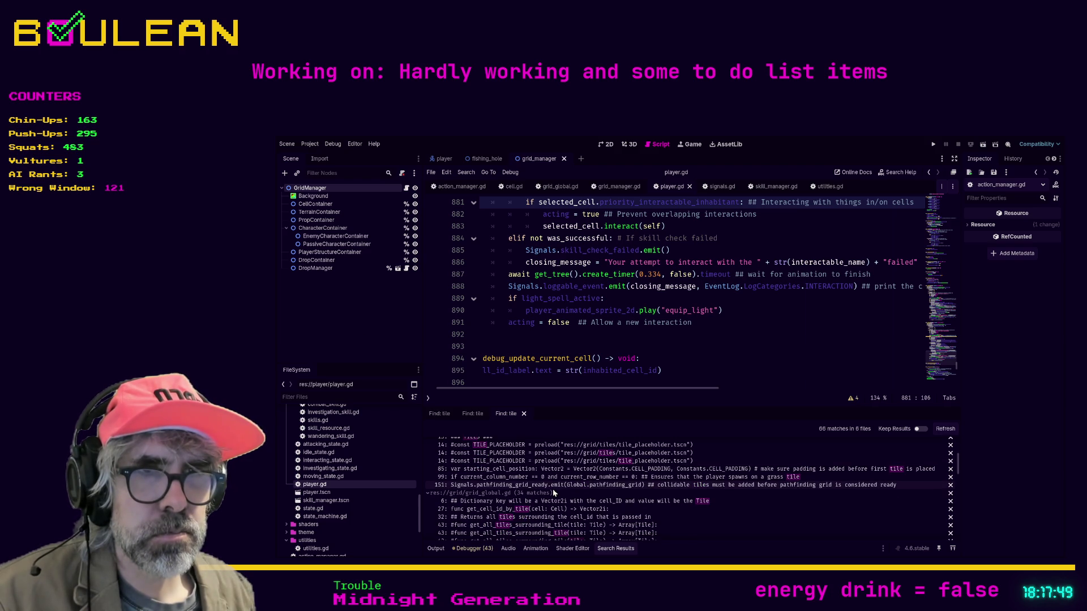
left_click(548, 490)
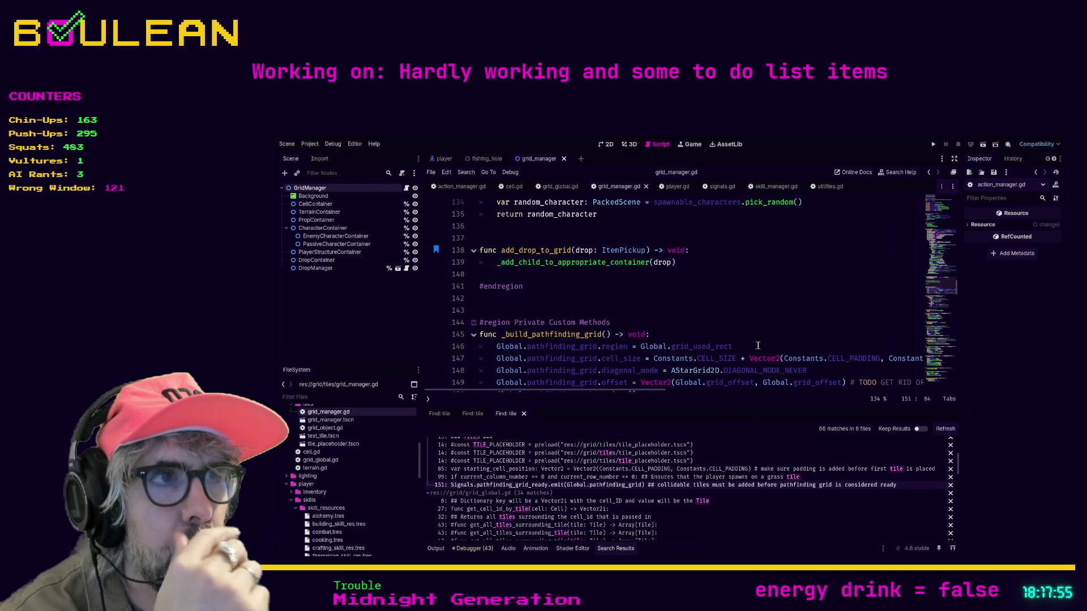
Step: Make grid_manager.gd line 151 read 'collidable cell must be added before…' and save
scroll(757, 345, "down", 1)
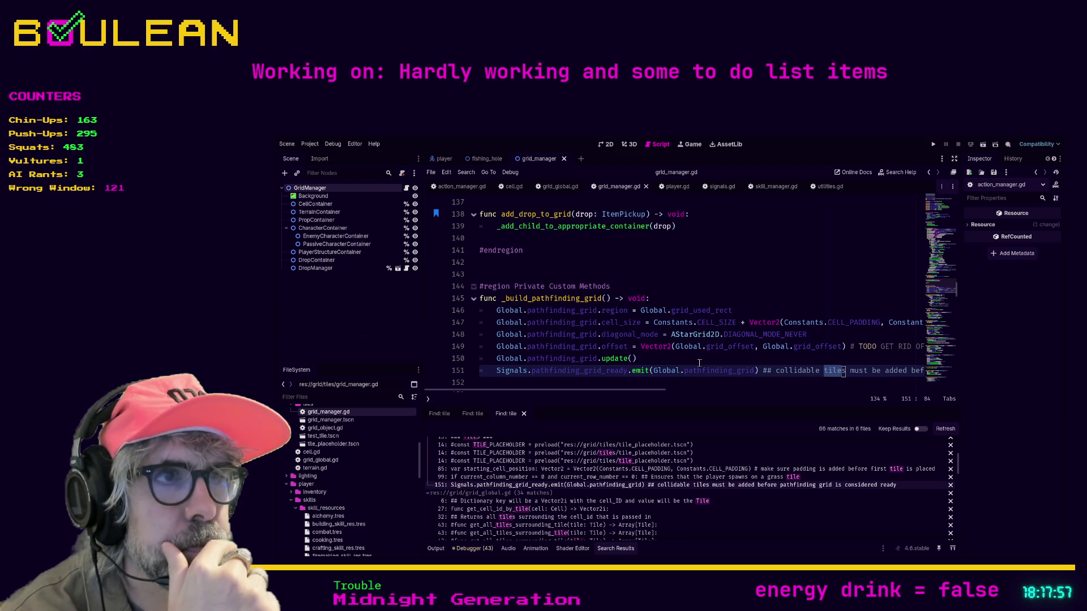
scroll(759, 333, "down", 1)
left_click(843, 335)
key("BackSpace")
key("BackSpace")
key("BackSpace")
key("Delete")
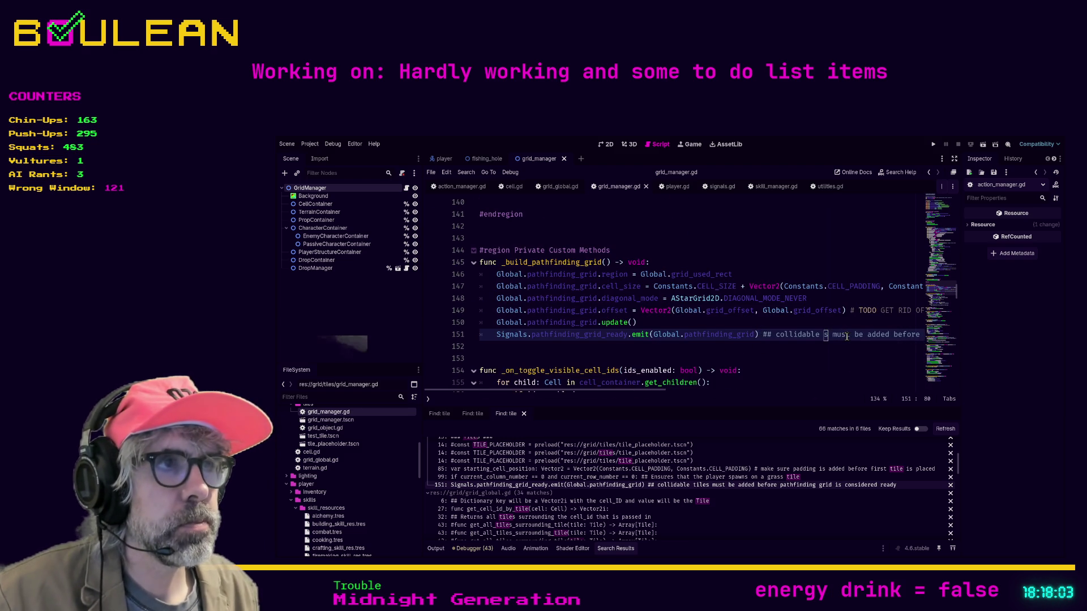
key("Delete")
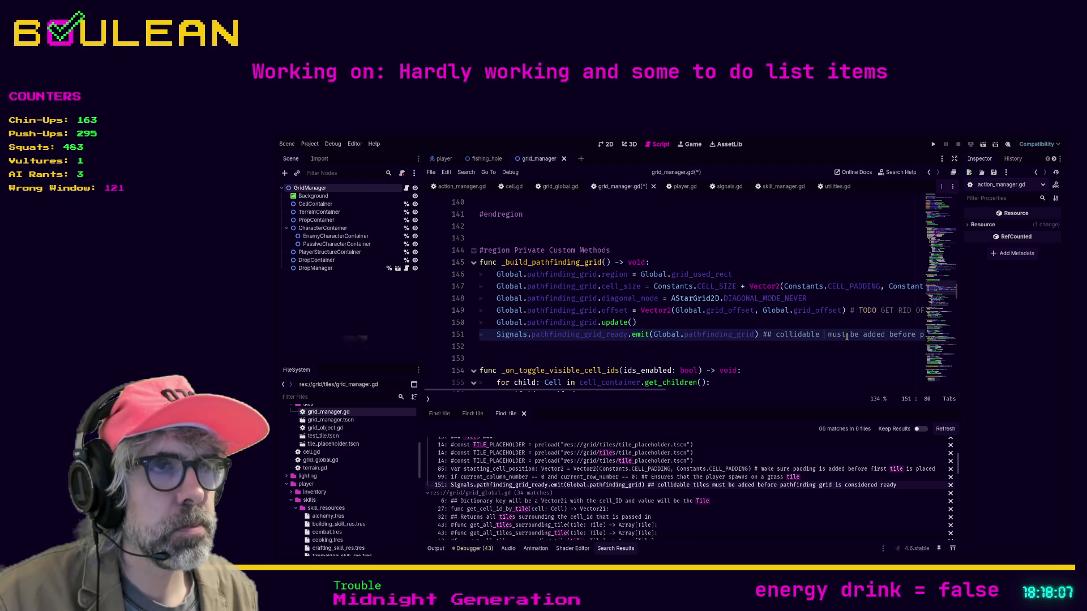
type("cell")
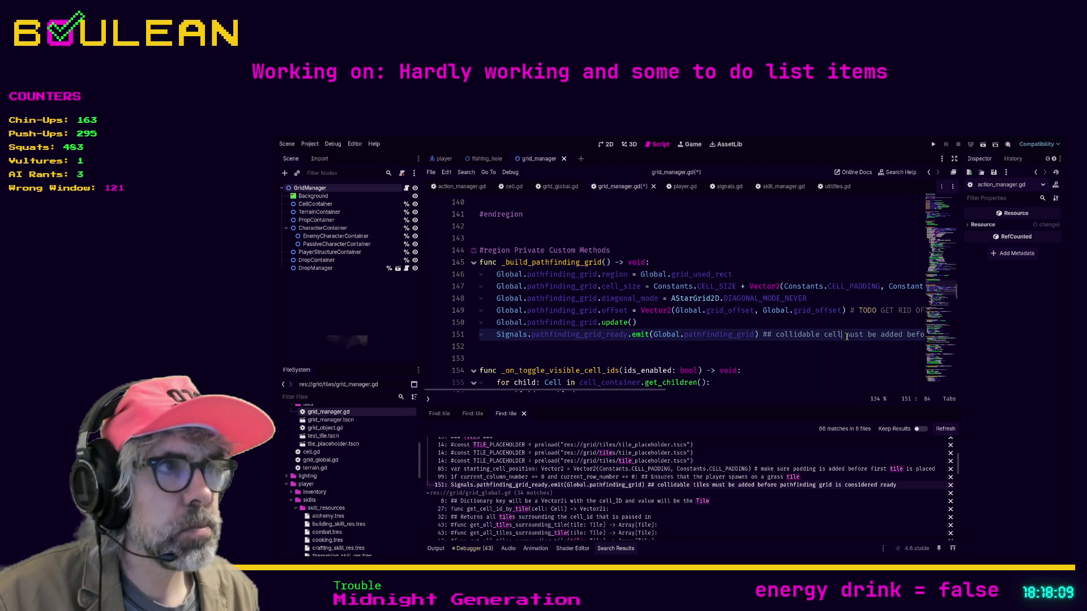
key("Down")
key("ctrl+s")
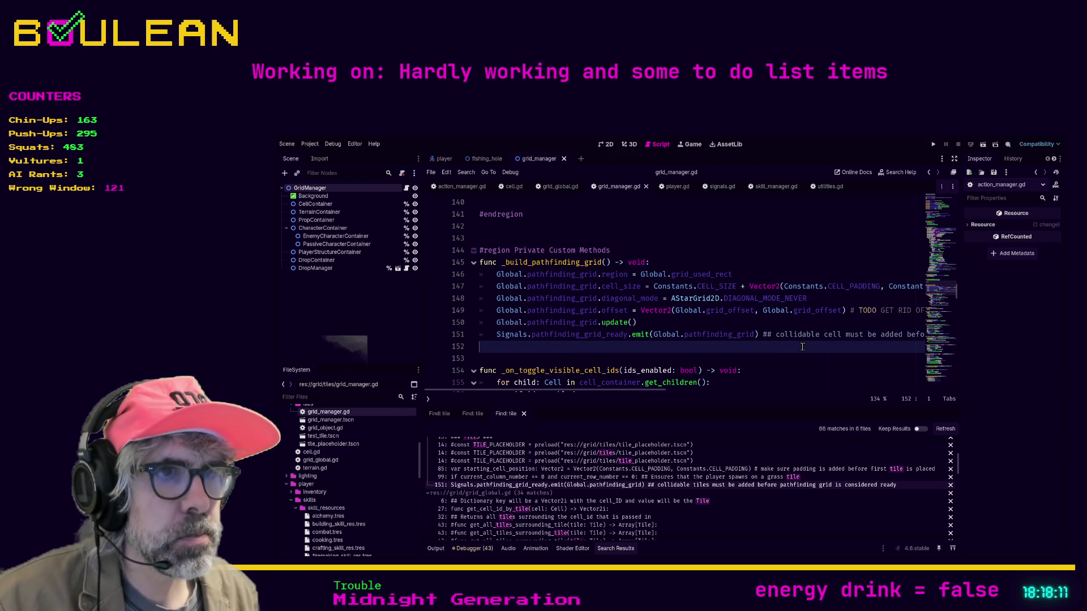
left_click(650, 503)
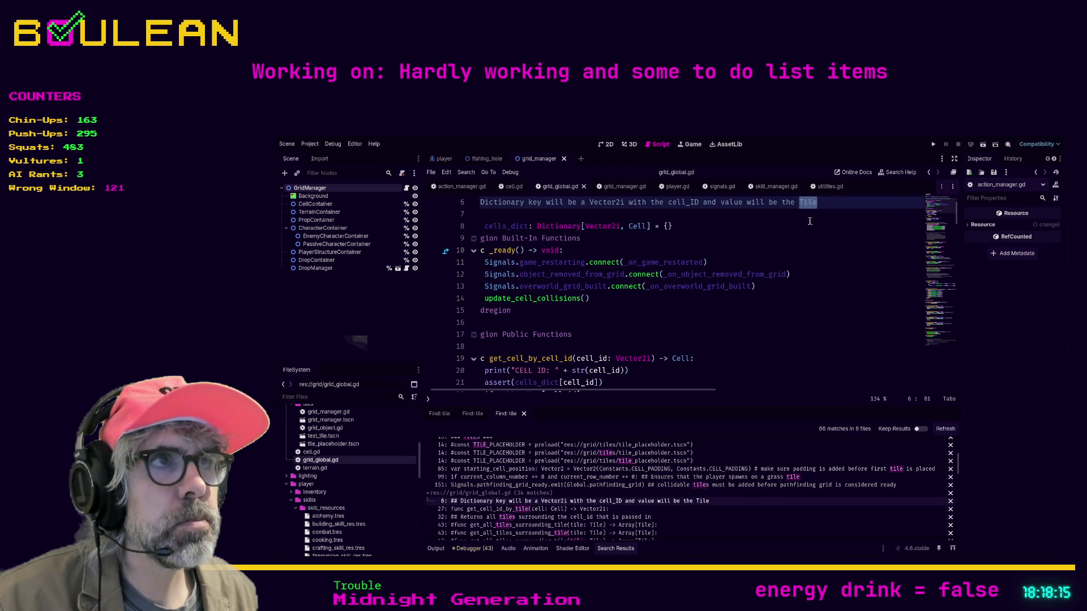
Step: Change the grid_global.gd line 6 dictionary comment to say Cell instead of Tile
type("Cel")
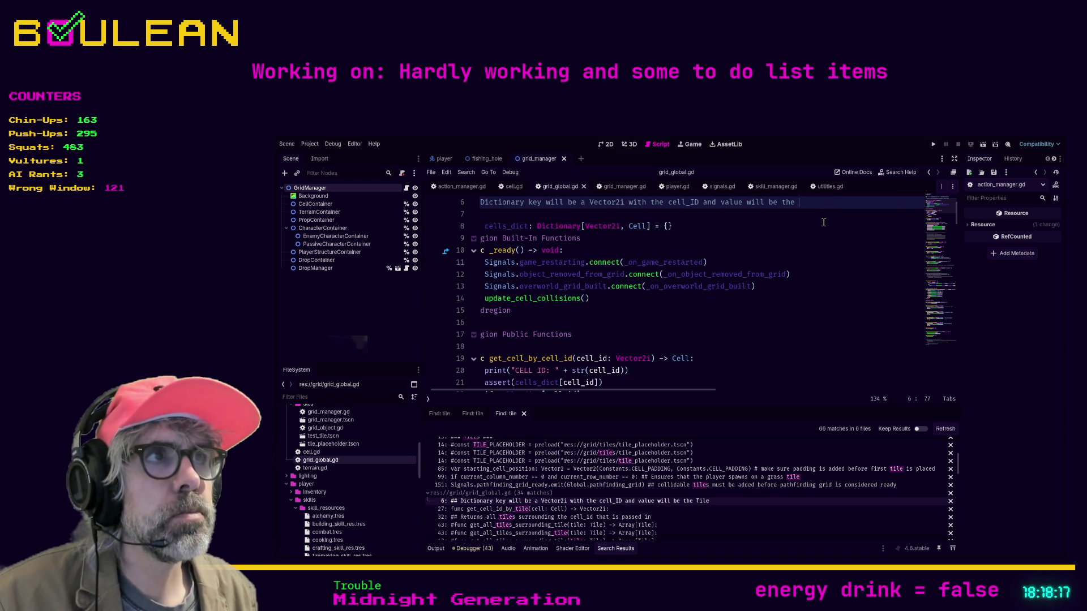
type("l")
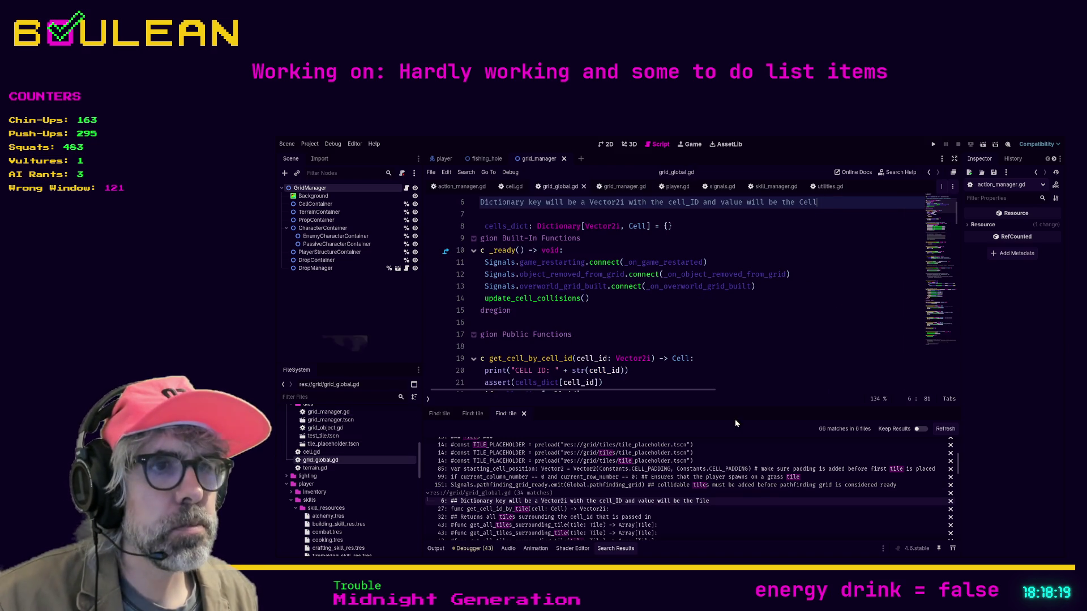
left_click(604, 512)
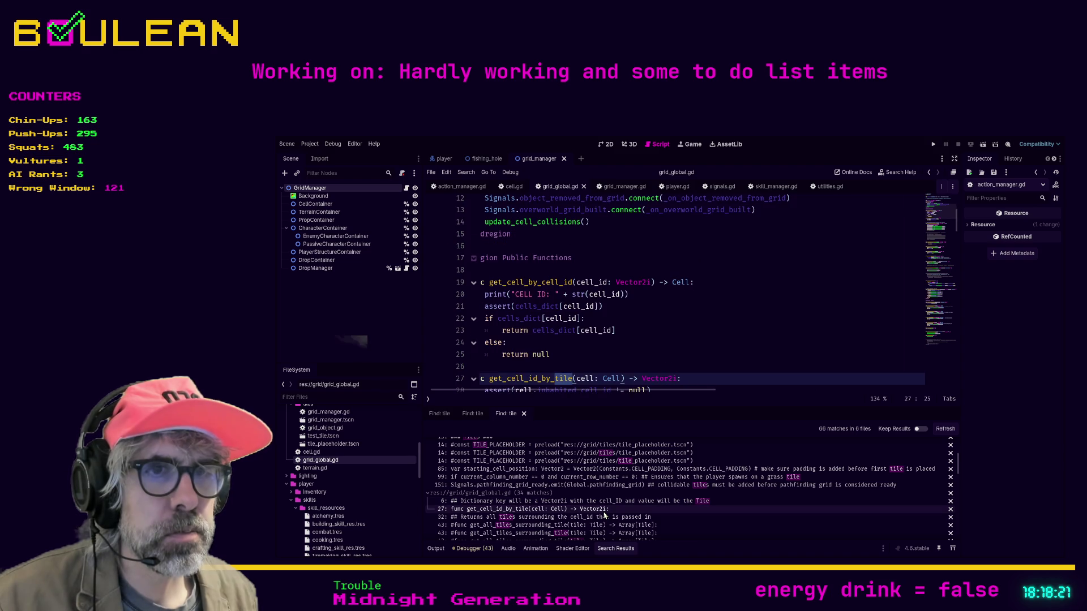
scroll(741, 321, "down", 2)
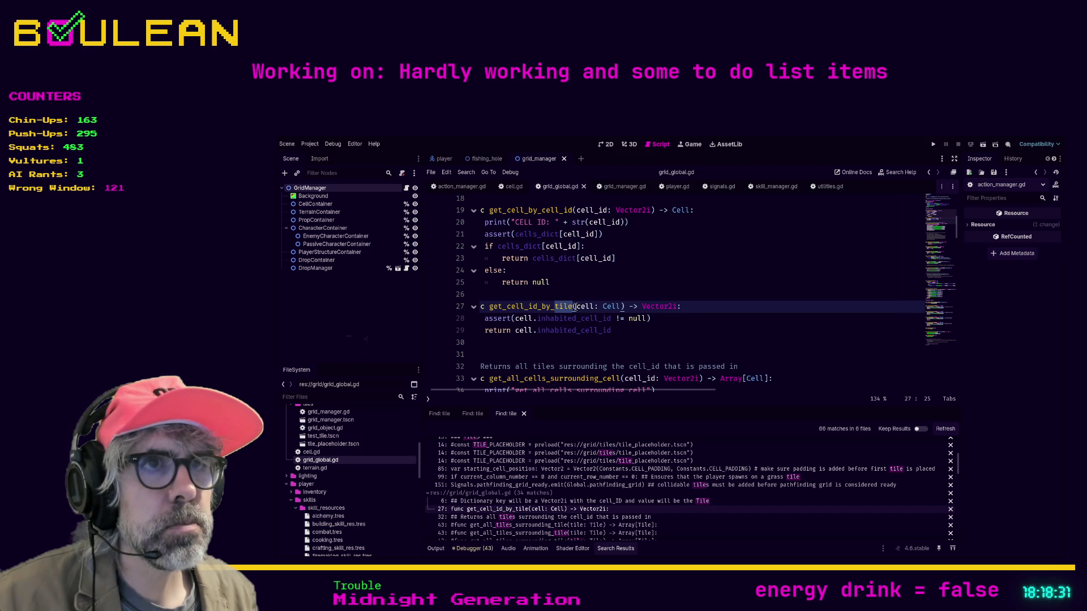
left_click(574, 306)
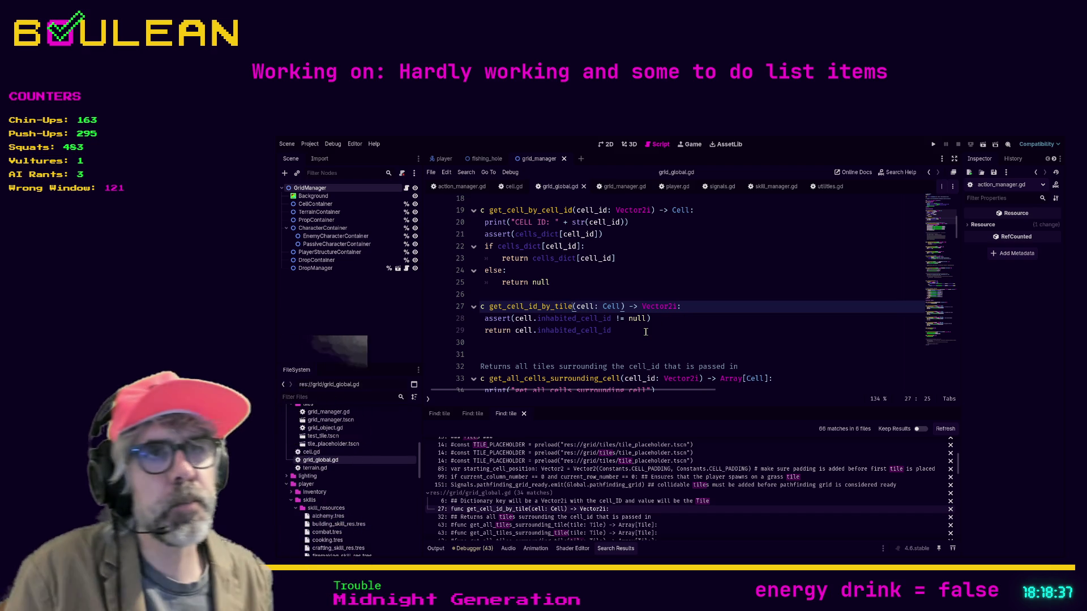
Step: Search the whole project for usages of get_cell_id_by_tile
double_click(491, 306)
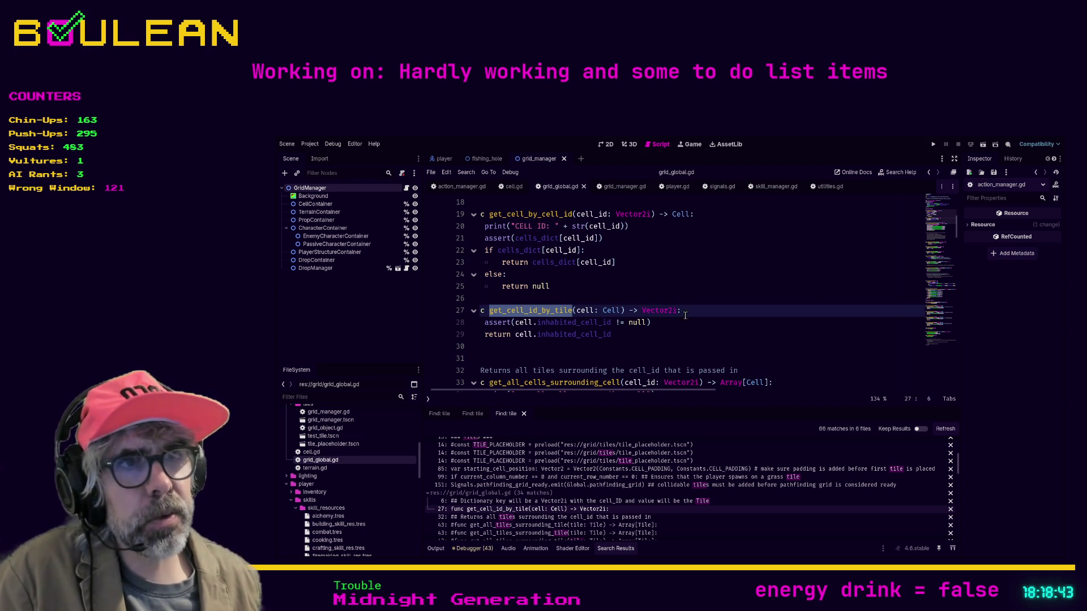
key("ctrl+shift+f")
key("Return")
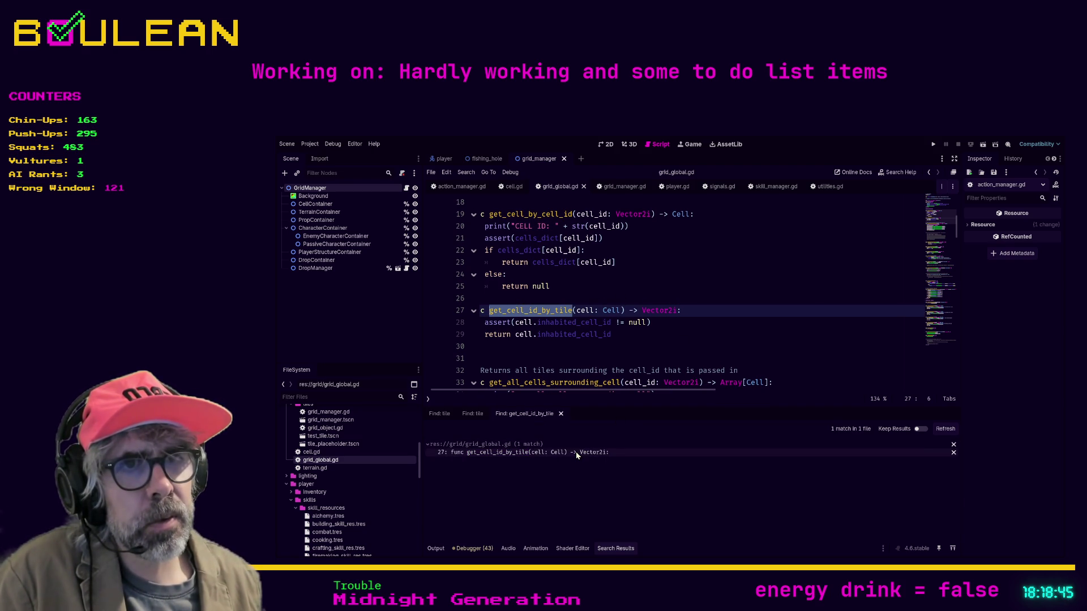
Step: Delete the unused get_cell_id_by_tile function (lines 27–30) and refresh the tile search
left_click(577, 455)
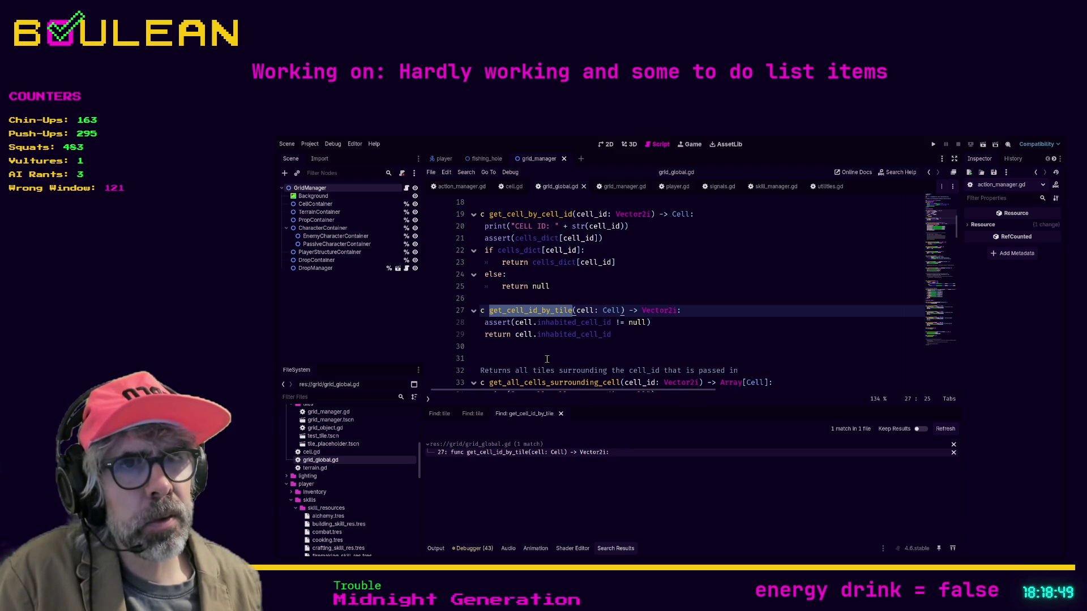
mouse_move(547, 359)
left_mouse_down()
mouse_move(557, 324)
mouse_move(469, 318)
left_mouse_up()
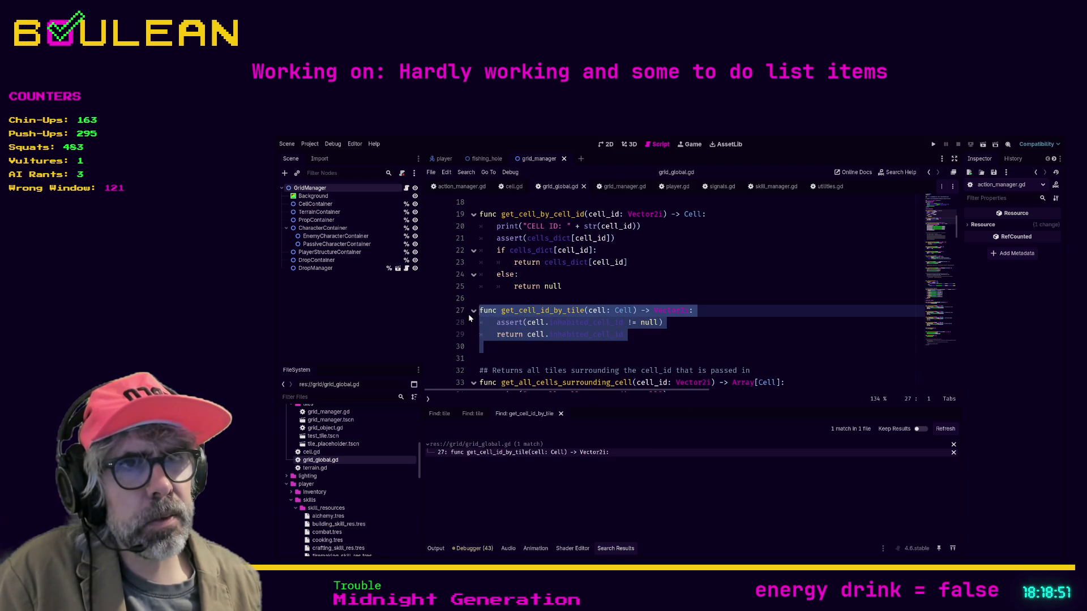
key("Delete")
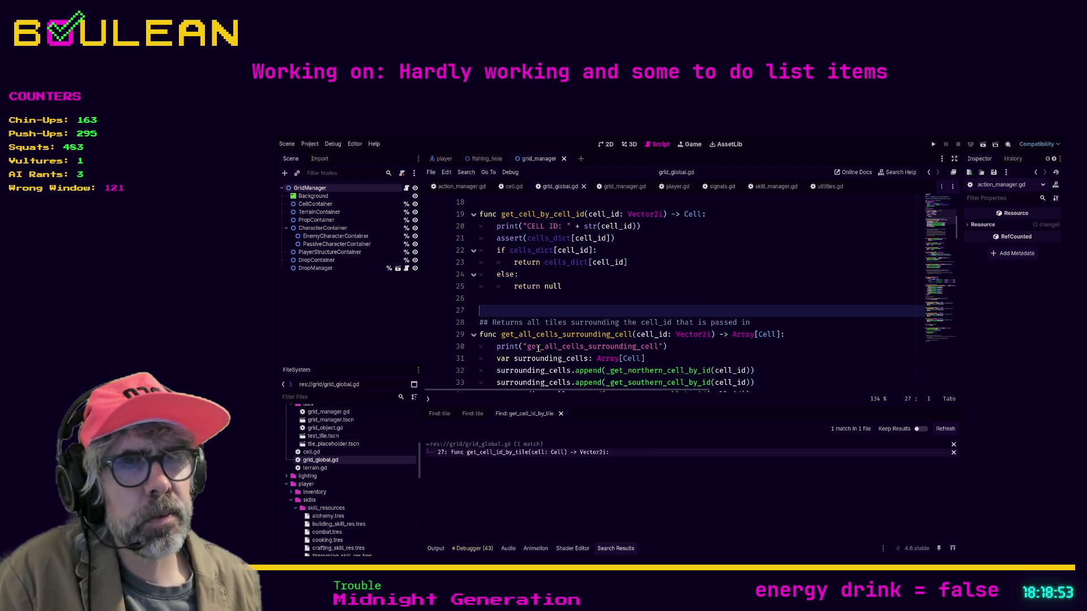
left_click(942, 429)
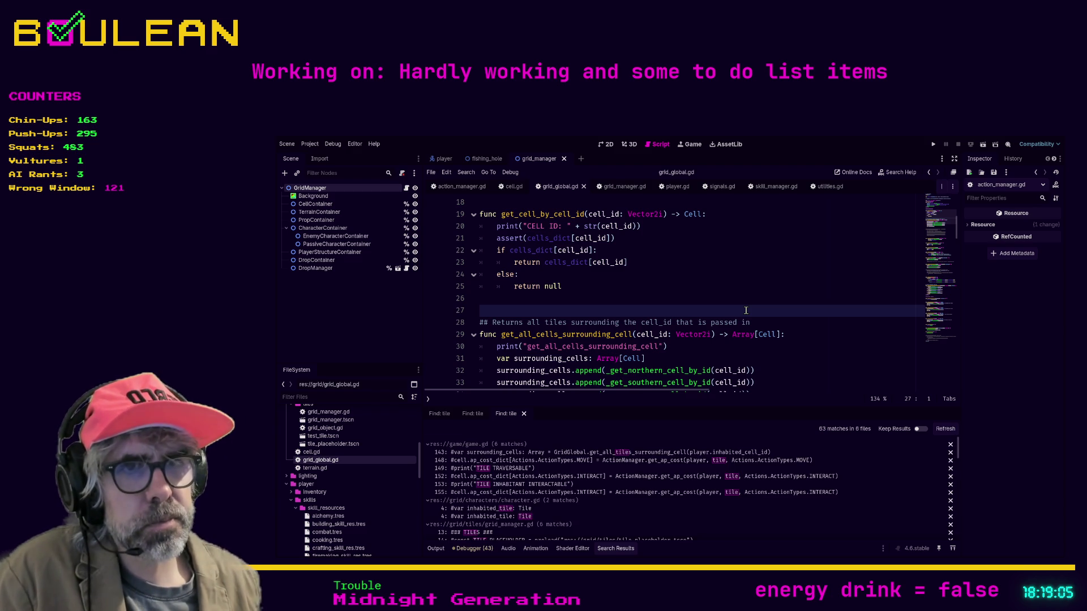
scroll(625, 457, "down", 3)
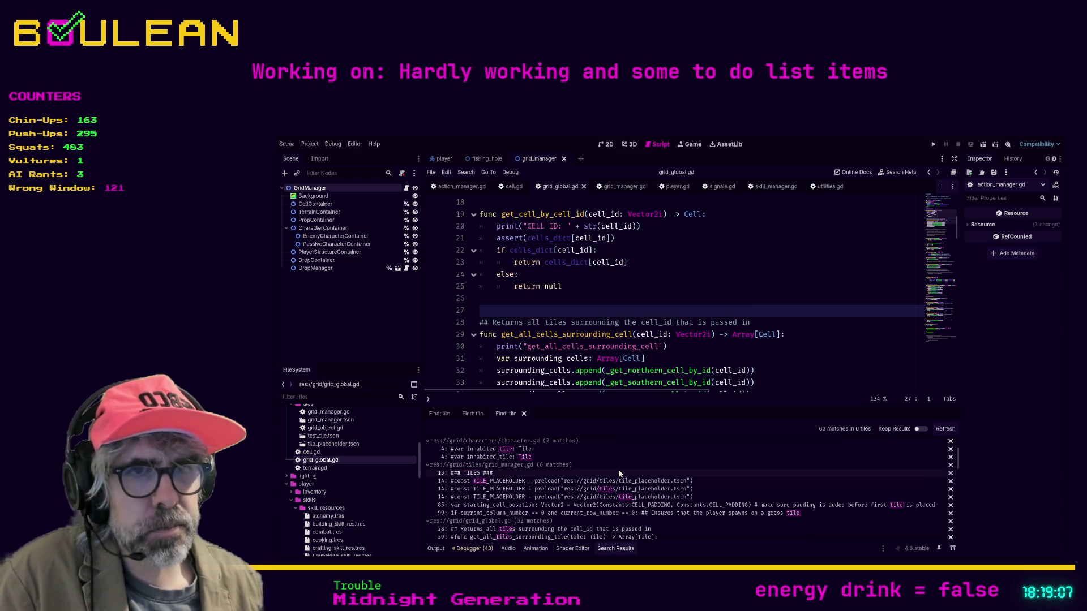
Step: Reword the line 99 spawn comment so the player spawns on a grass Terrain
left_click(539, 505)
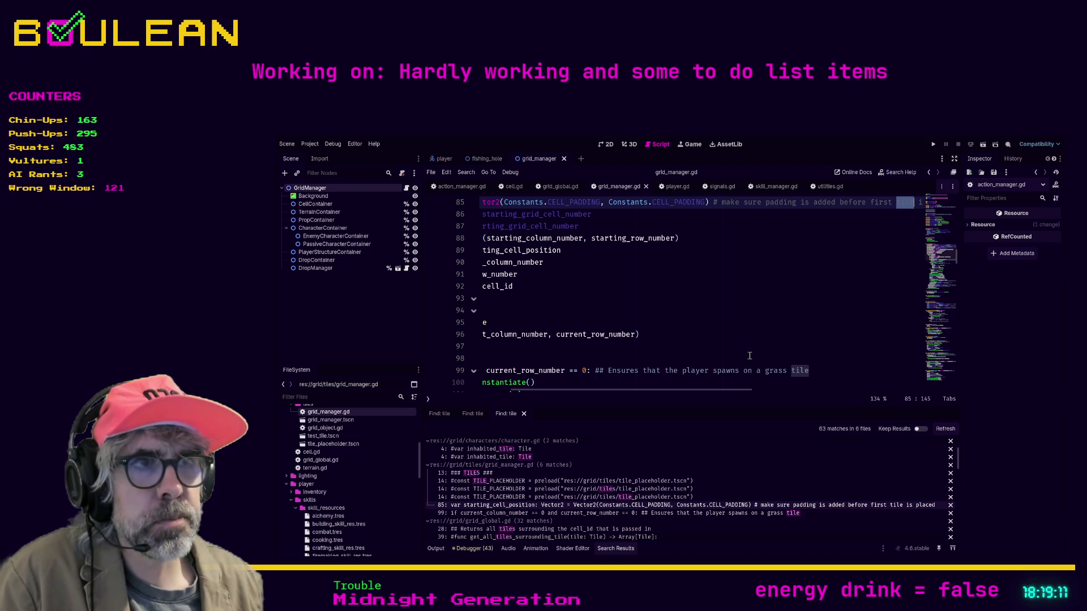
left_click(810, 369)
mouse_move(735, 392)
left_mouse_down()
mouse_move(659, 392)
mouse_move(736, 391)
left_mouse_up()
left_click(787, 370, "shift")
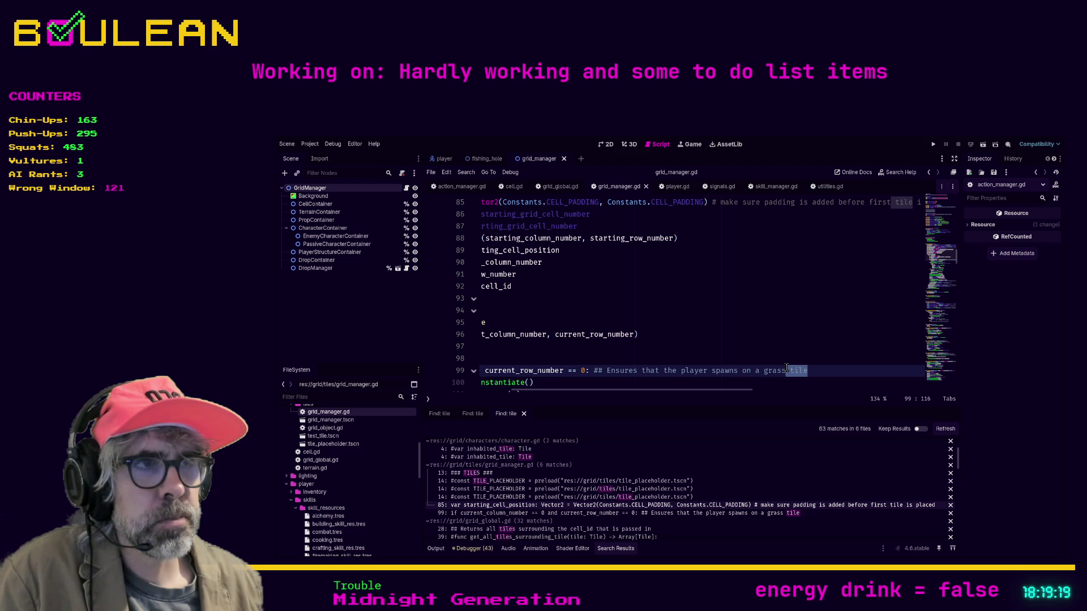
key("BackSpace")
type("ain")
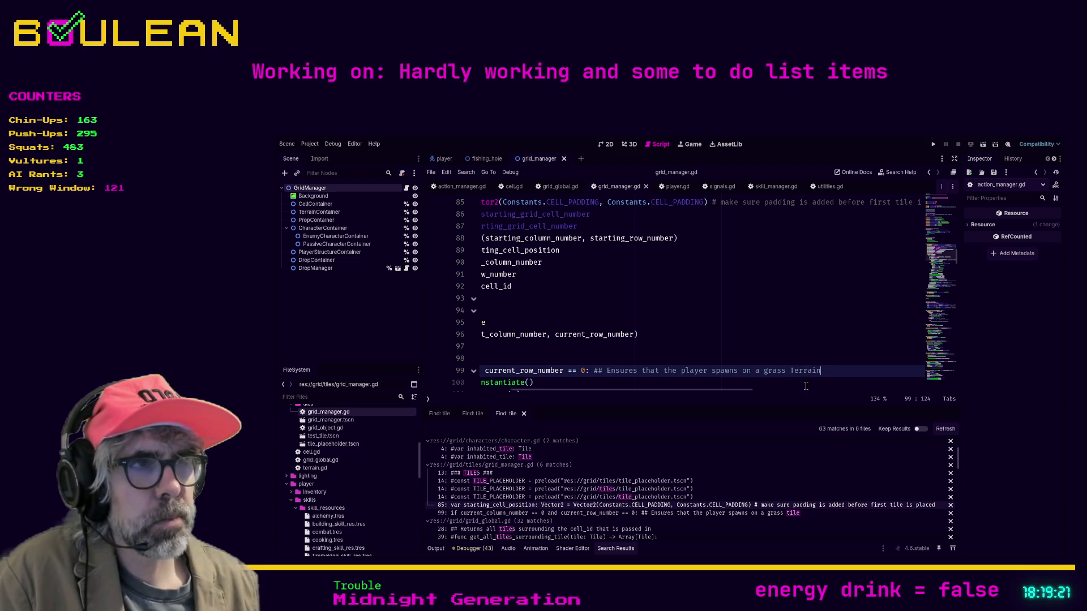
left_click(768, 348)
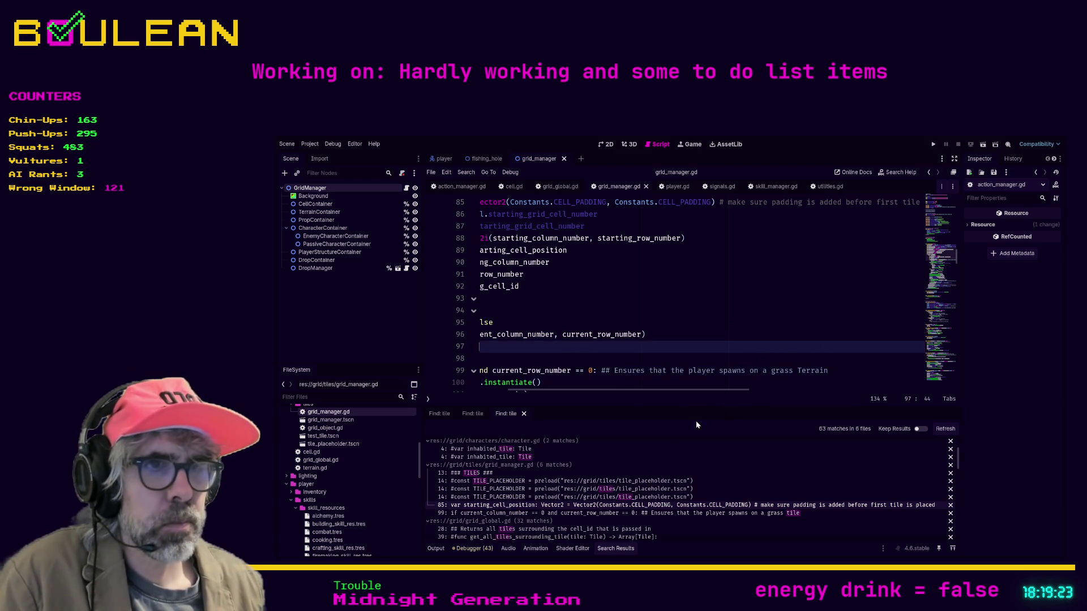
left_click(596, 514)
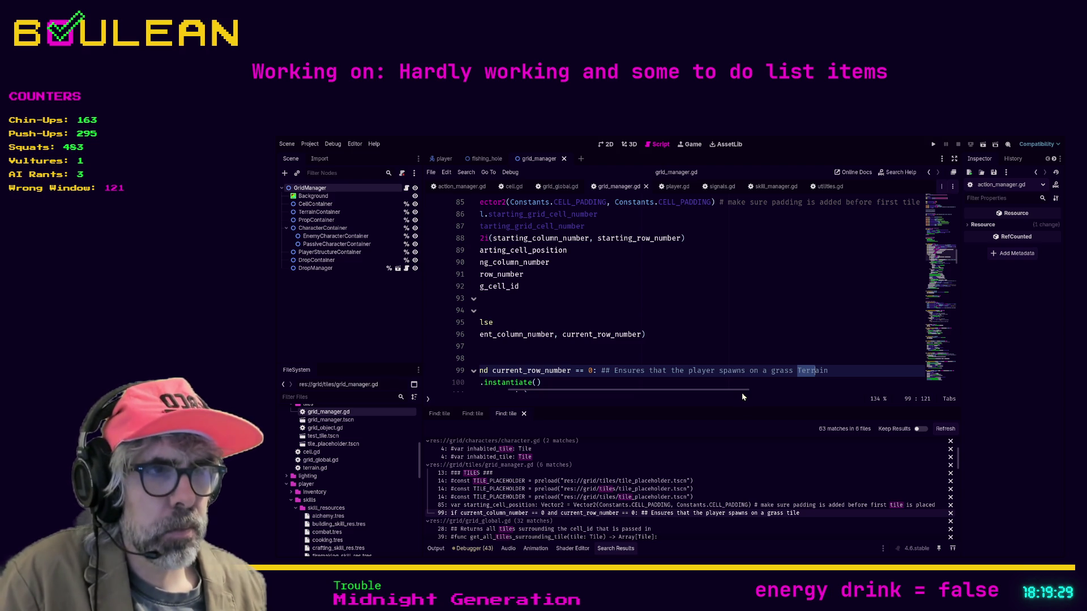
Step: Change the line 85 padding comment to 'before the first cell is added' and save grid_manager.gd
left_click(796, 506)
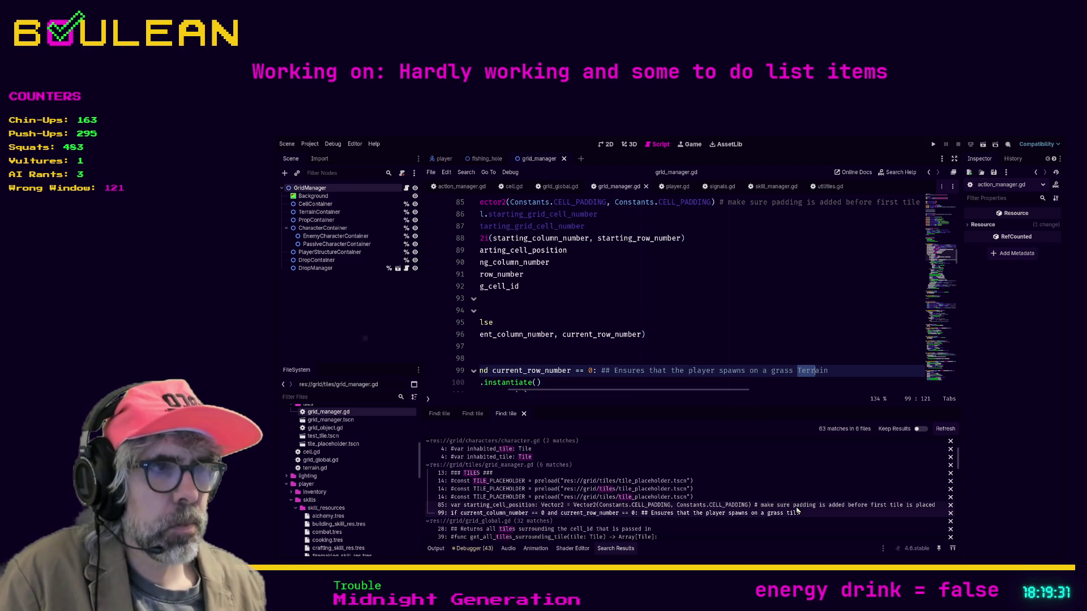
left_click_drag(720, 396, 768, 396)
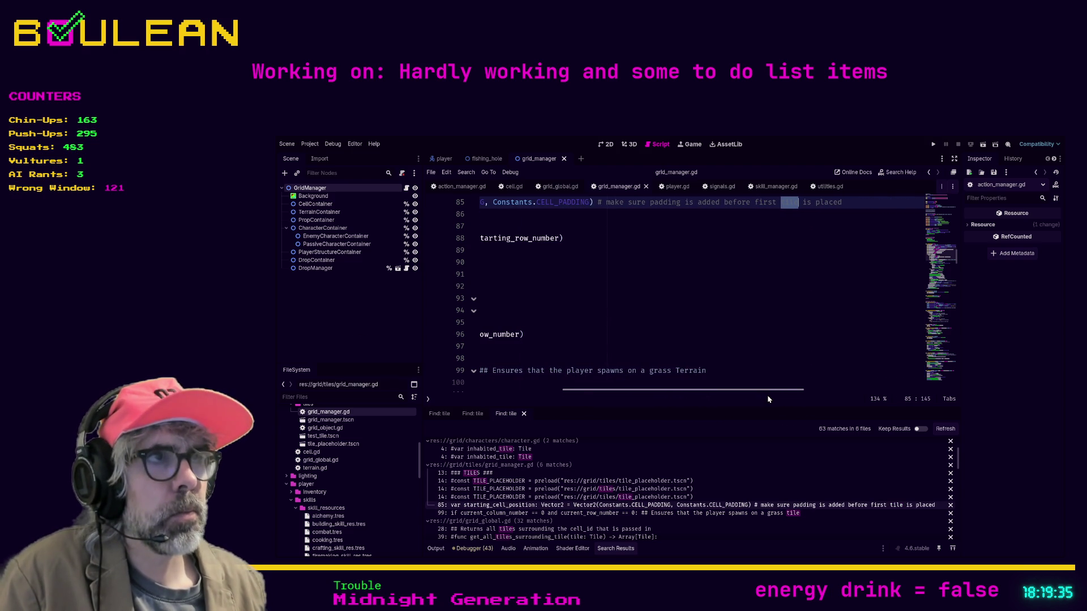
left_click(783, 206)
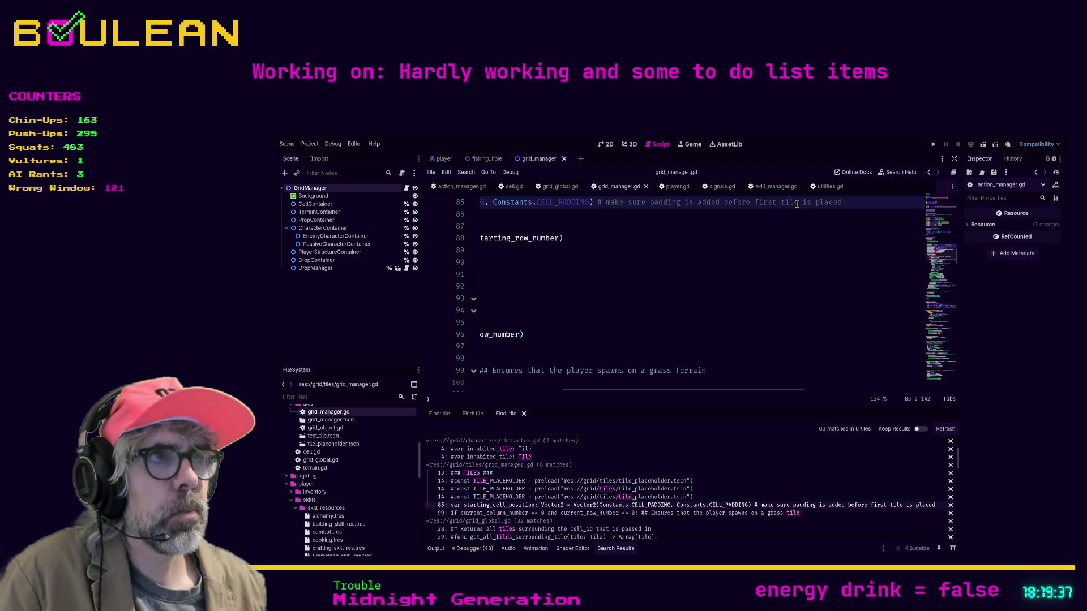
left_click_drag(799, 203, 781, 203)
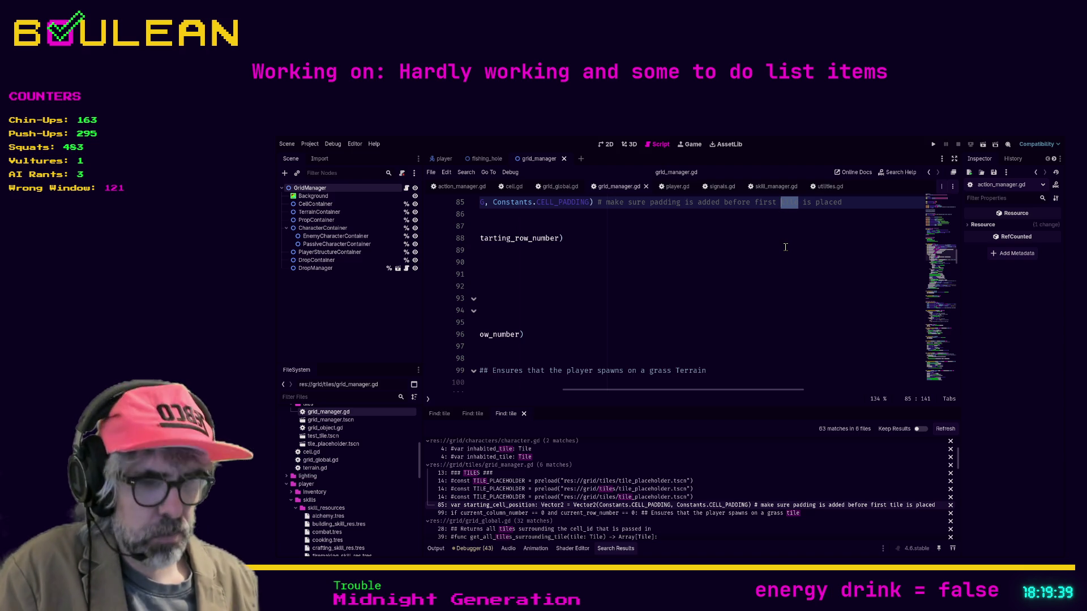
type("cell")
key("ctrl+shift+Right")
type("added")
key("ctrl+s")
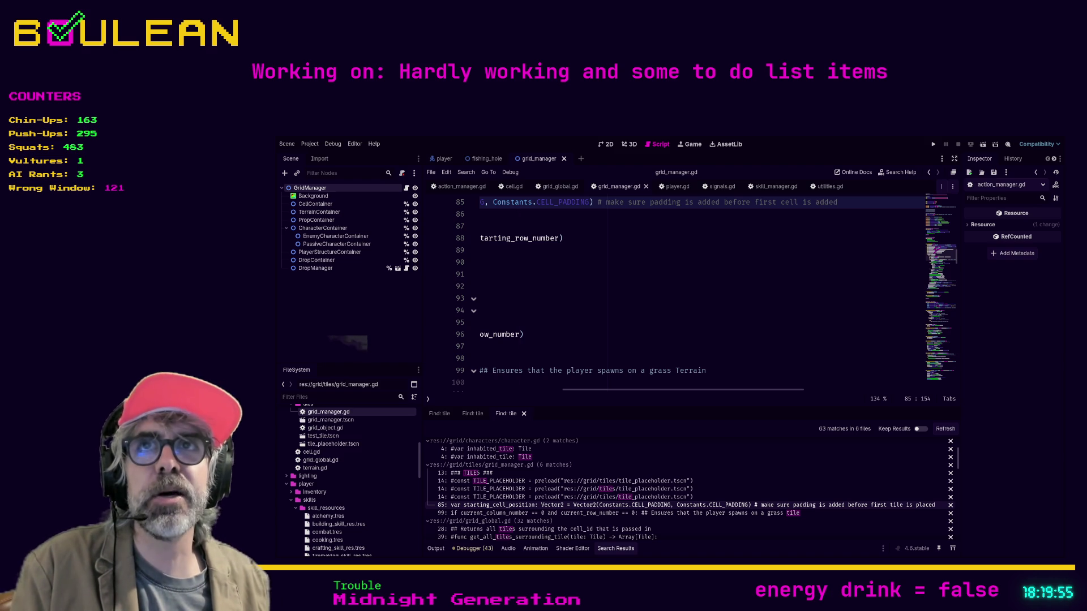
key("alt+Tab")
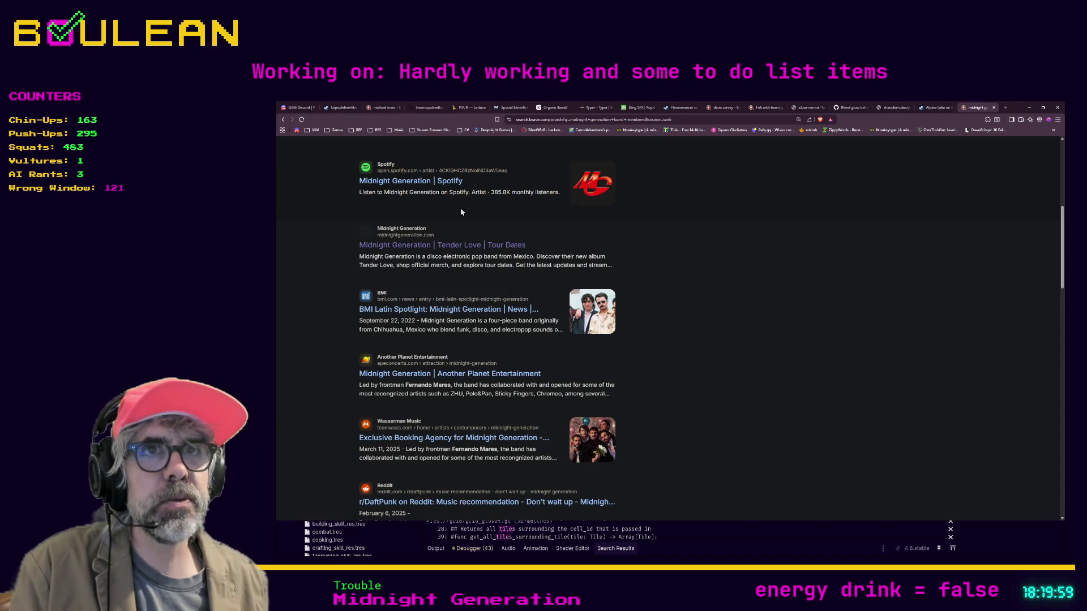
Step: Open the Midnight Generation site, then load the TOMODE 'Visions of You' cover image in a new tab
scroll(444, 227, "up", 3)
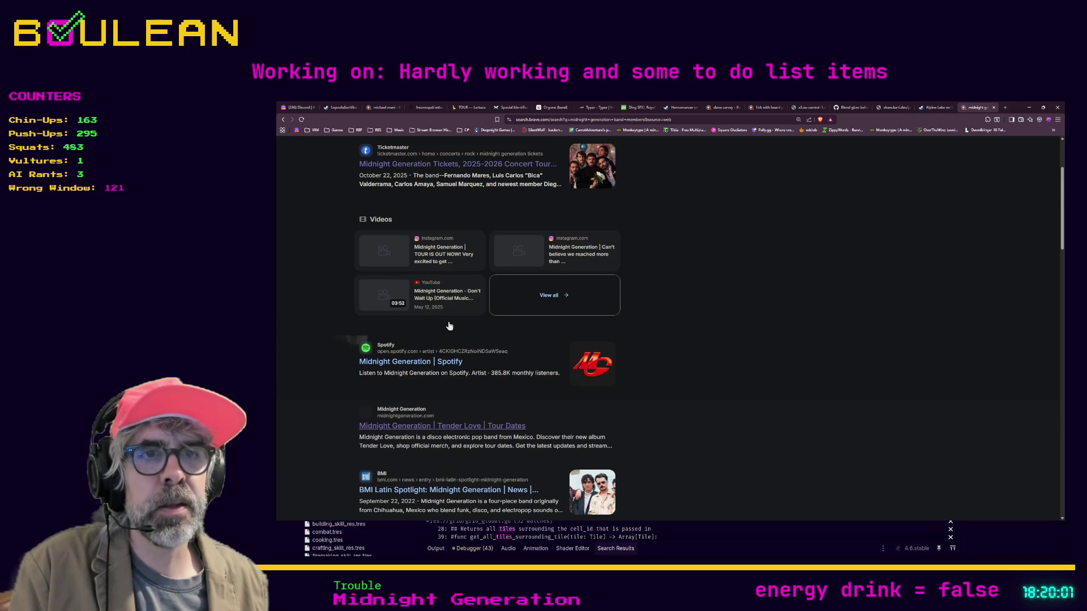
left_click(439, 427)
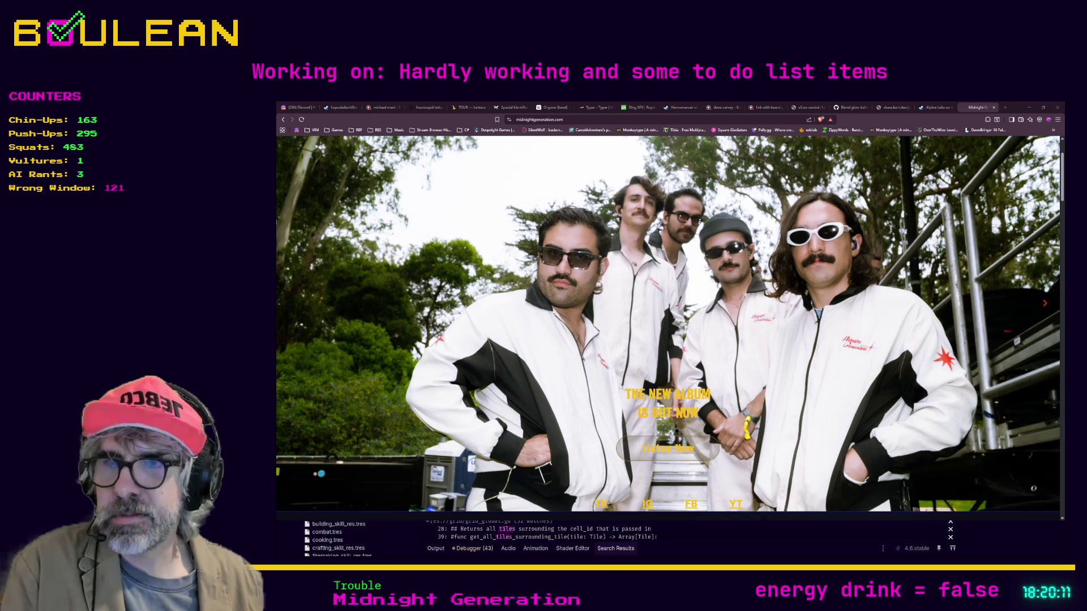
key("ctrl+t")
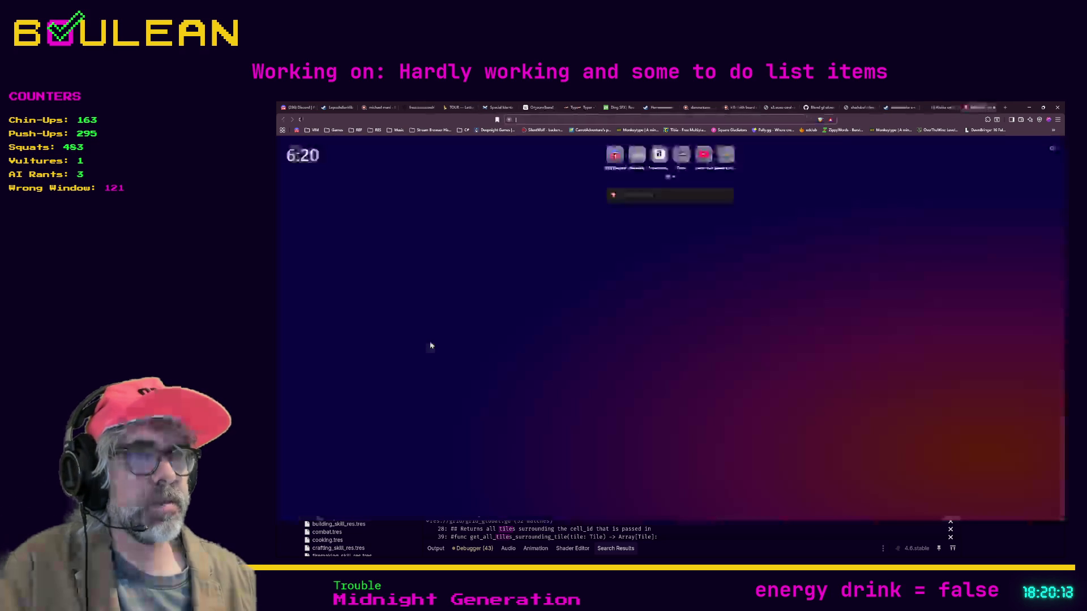
key("ctrl+v")
key("Return")
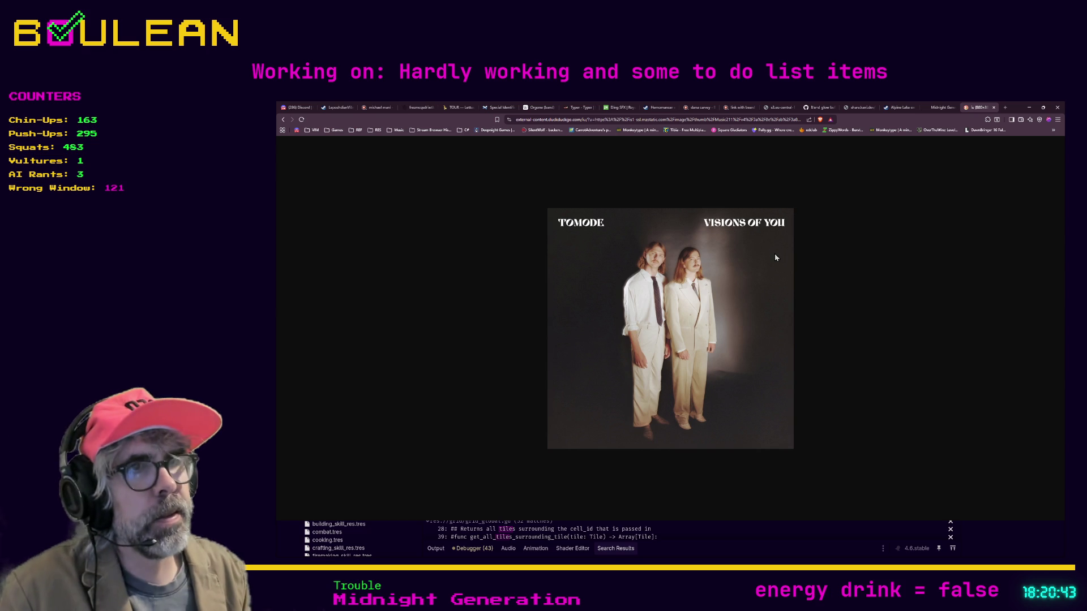
Step: Minimize Brave and refresh the tile search, now 61 matches in 6 files, scrolling through them
left_click(1029, 107)
left_click(588, 358)
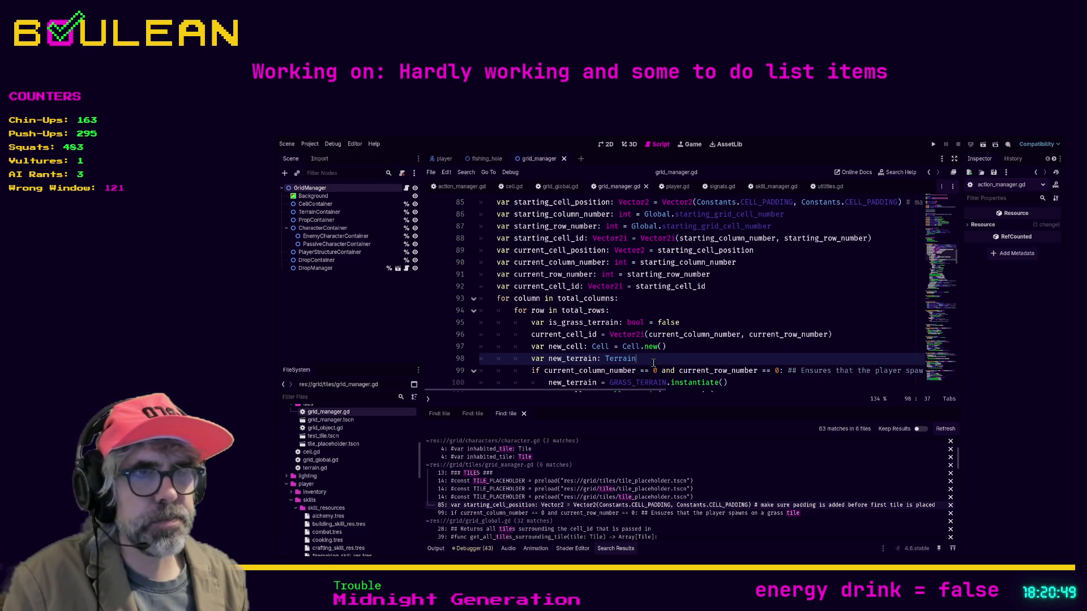
left_click(943, 430)
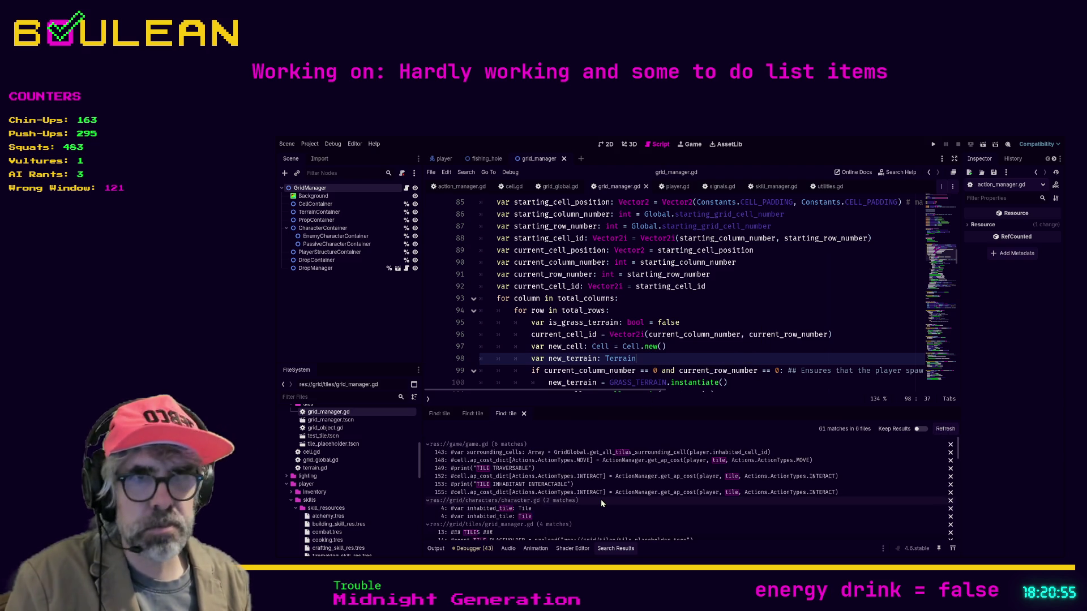
scroll(600, 499, "down", 3)
scroll(602, 502, "down", 5)
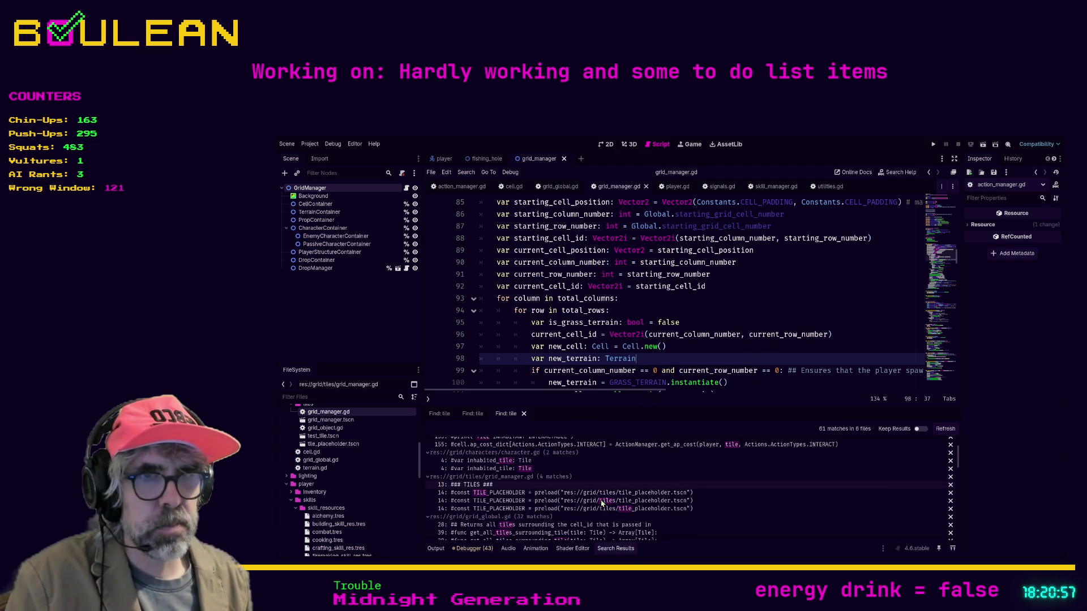
scroll(601, 502, "down", 5)
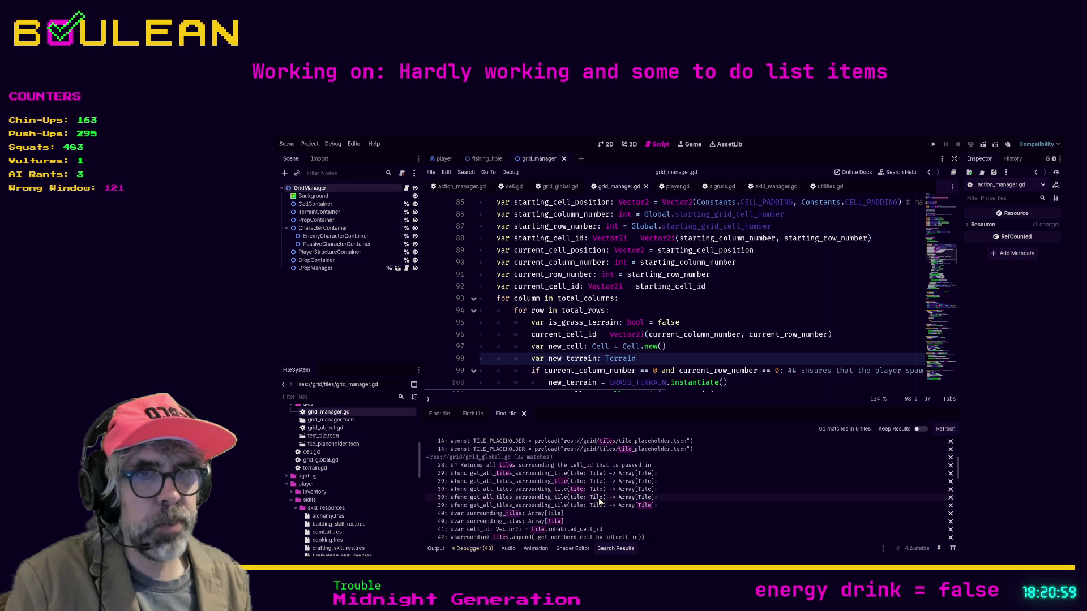
scroll(600, 502, "down", 3)
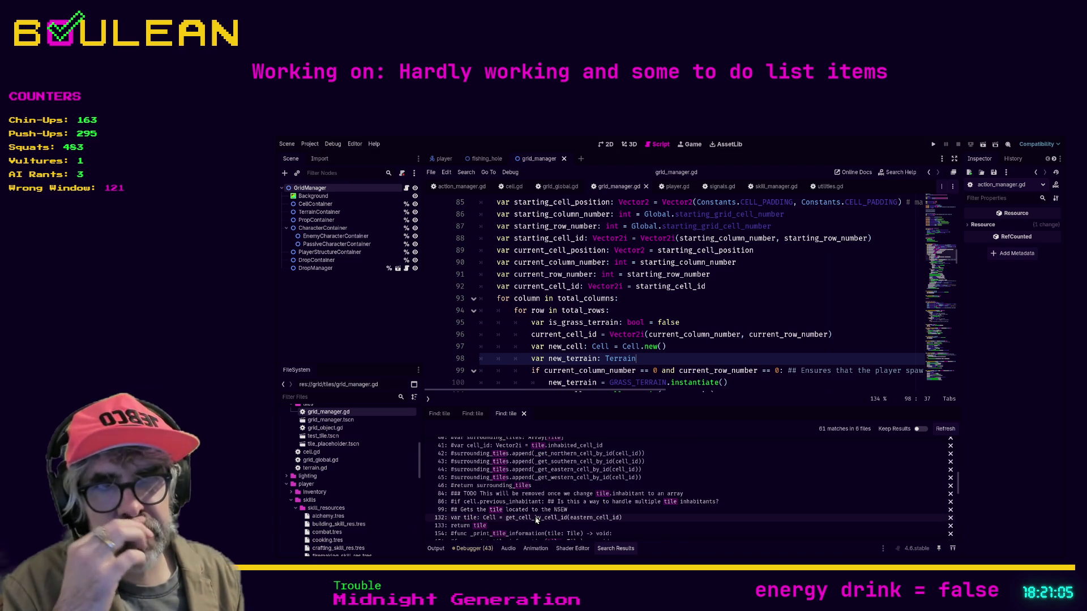
Step: Rename tile to cell on lines 132 and 133 of _get_eastern_cell_by_id and save grid_global.gd
left_click(537, 518)
scroll(560, 354, "down", 1)
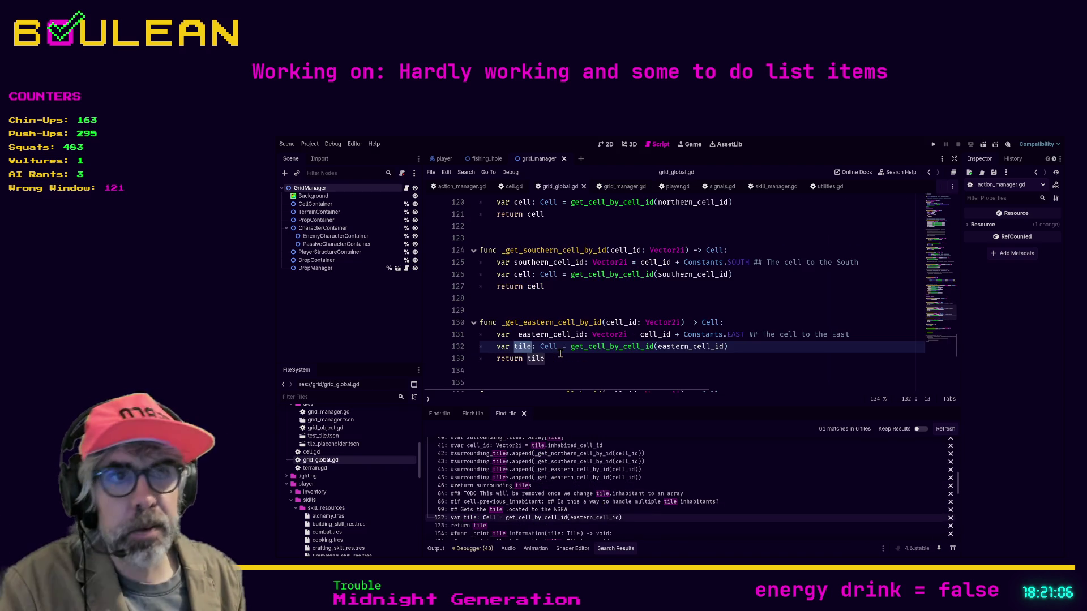
left_click(531, 347)
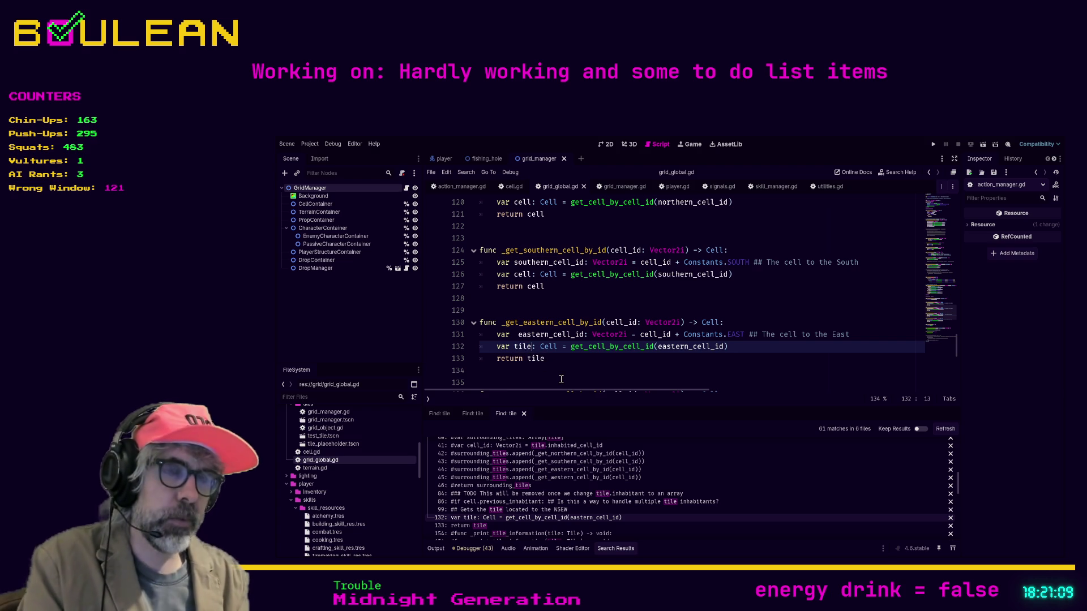
key("BackSpace")
key("BackSpace")
key("BackSpace")
type("cell")
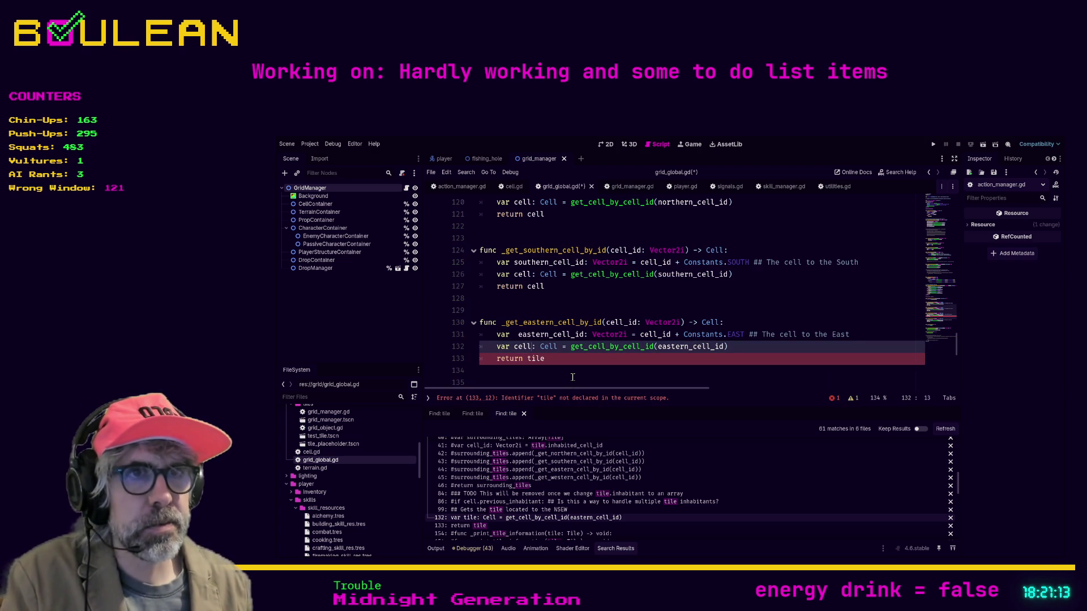
left_click(572, 374)
double_click(537, 358)
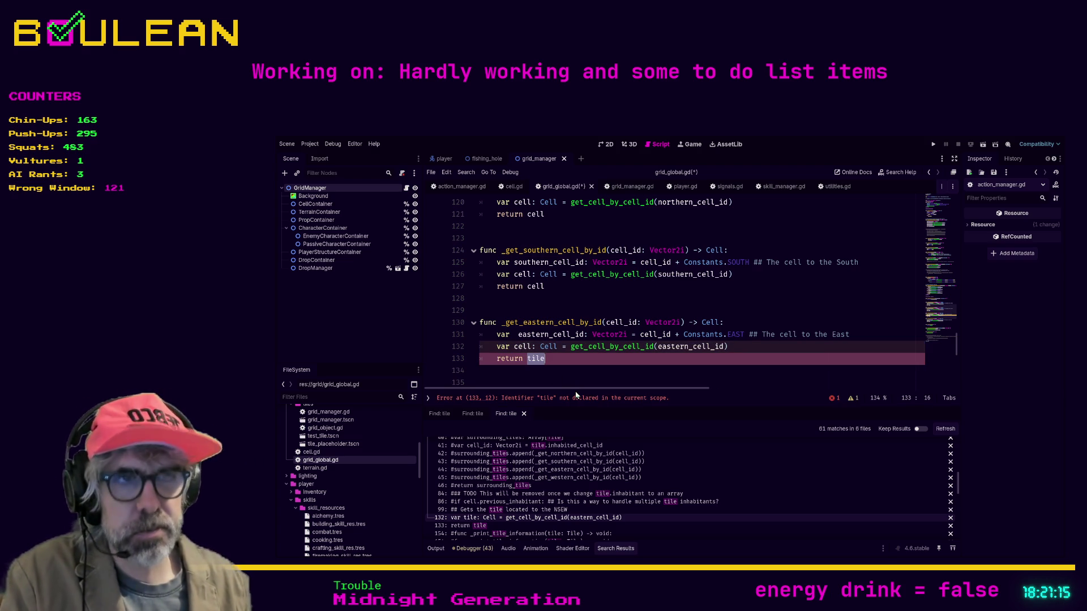
type("cell")
left_click(524, 381)
key("ctrl+s")
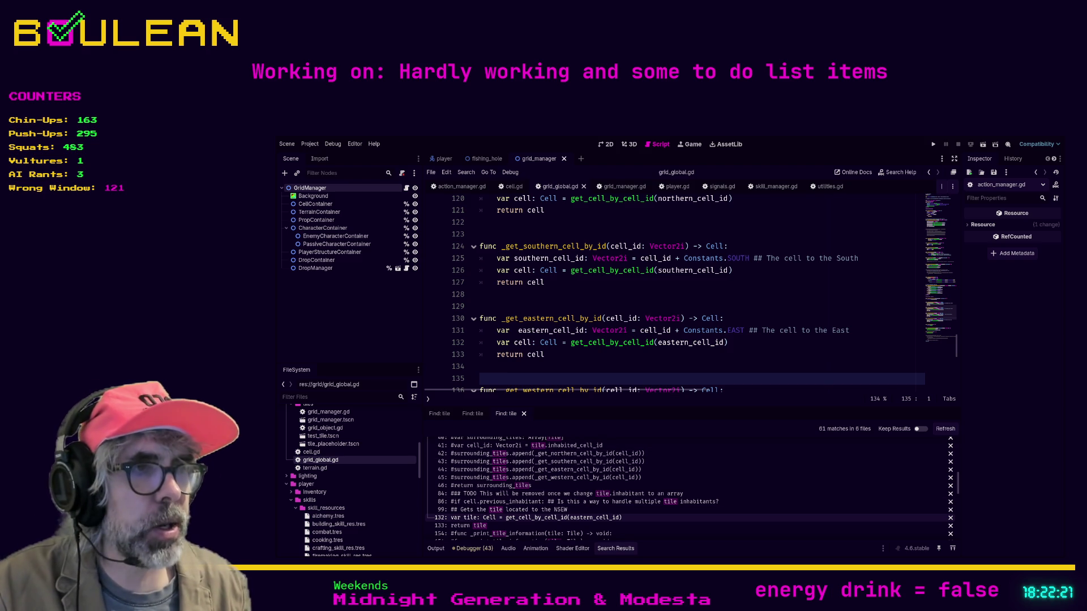
key("alt+Tab")
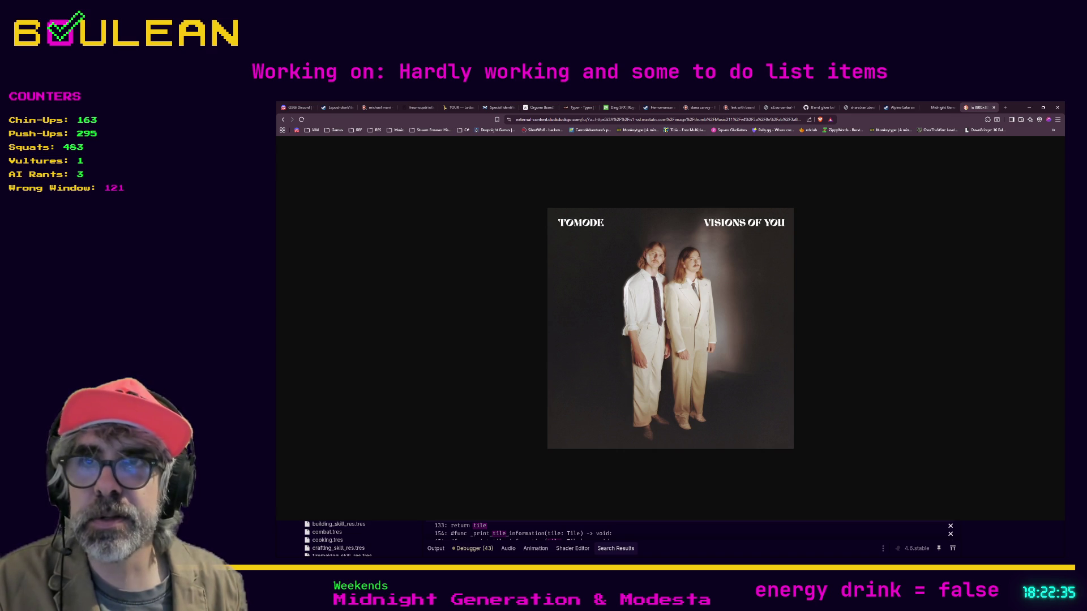
Step: Minimize the browser showing the album cover to bring back the Godot editor
left_click(1028, 110)
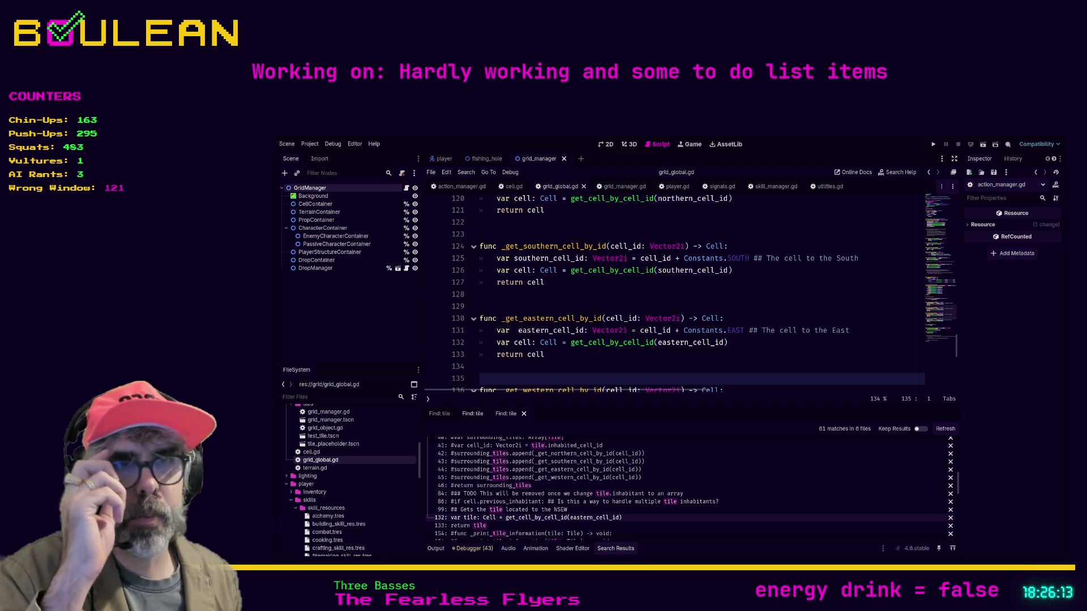
Step: Check the line 133 return match and refresh the tile search results
scroll(673, 295, "down", 1)
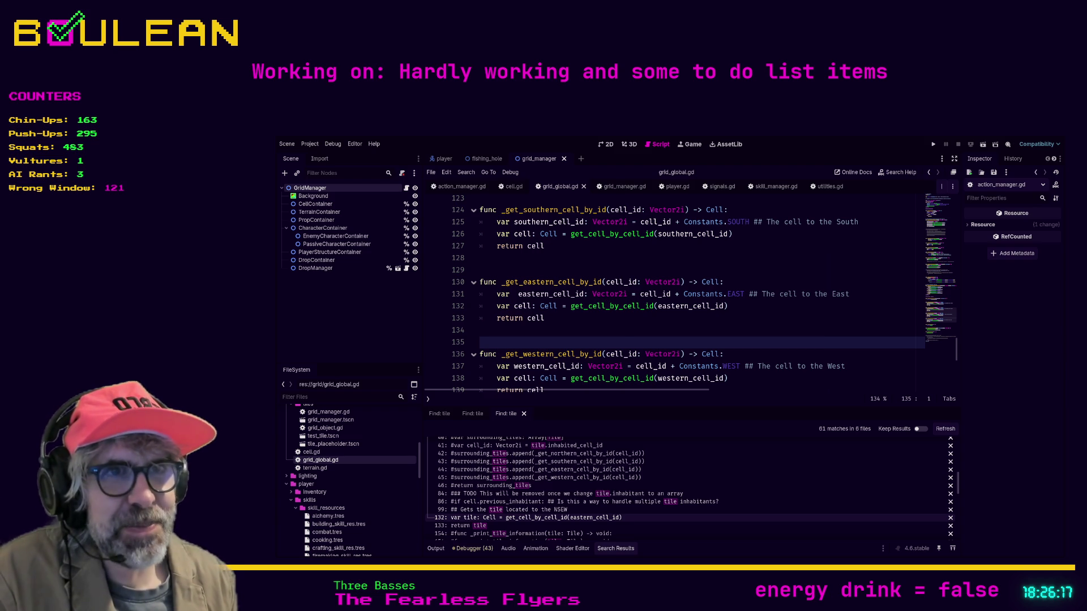
left_click(499, 528)
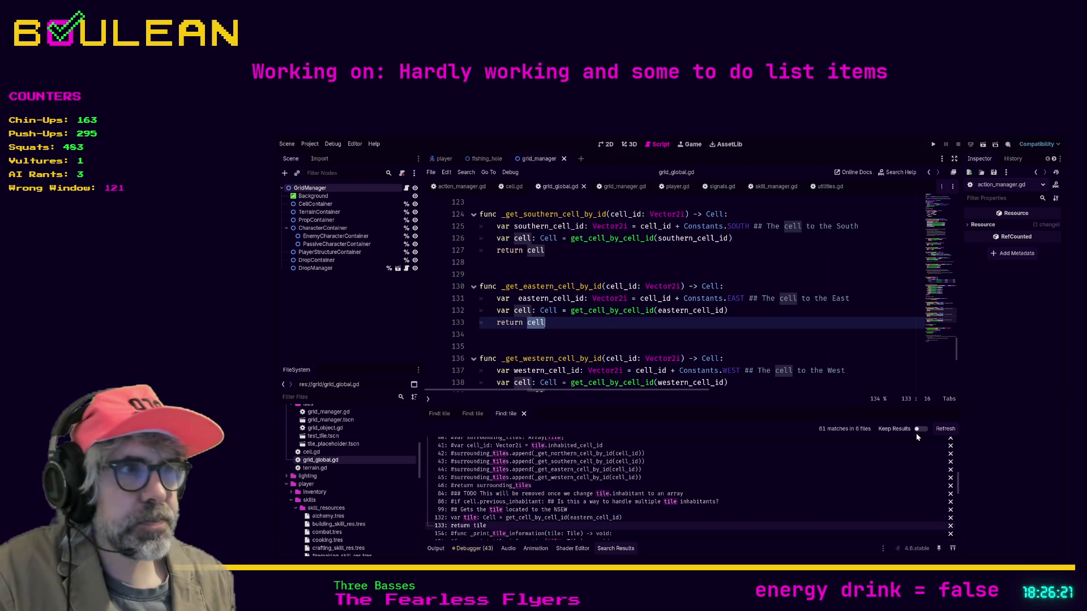
left_click(941, 430)
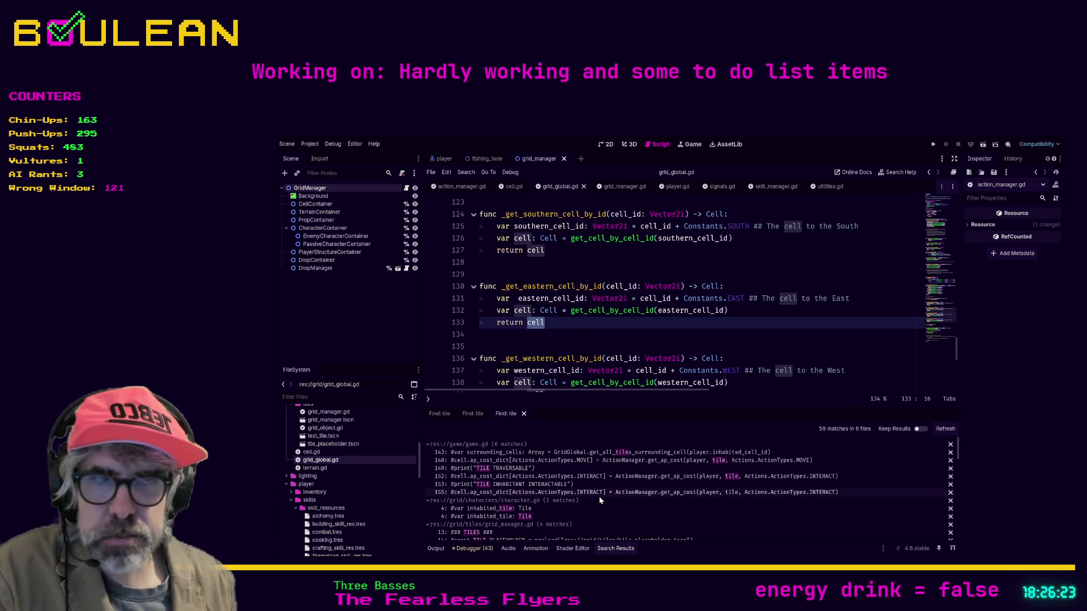
Step: Delete the commented '#var inhabited_tile: Tile' line from character.gd and refresh the search
left_click(587, 509)
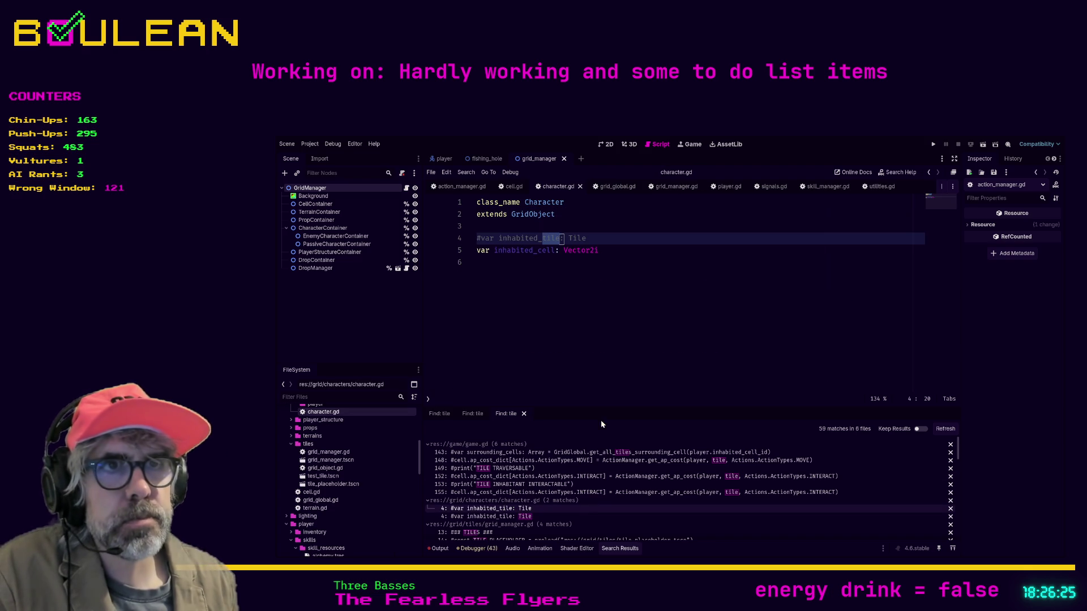
left_click(624, 243)
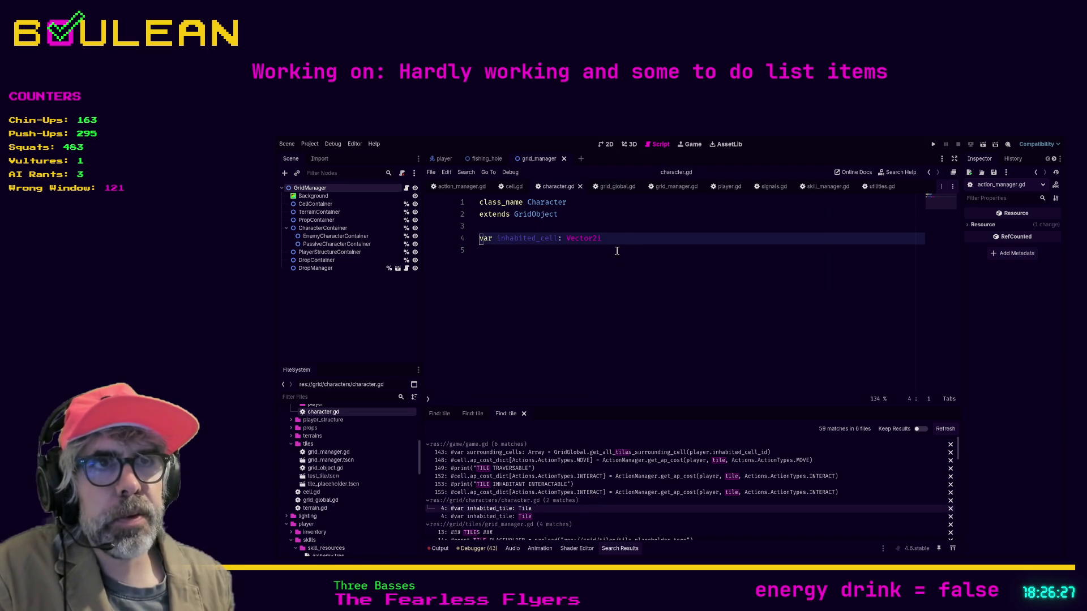
key("ctrl+shift+k")
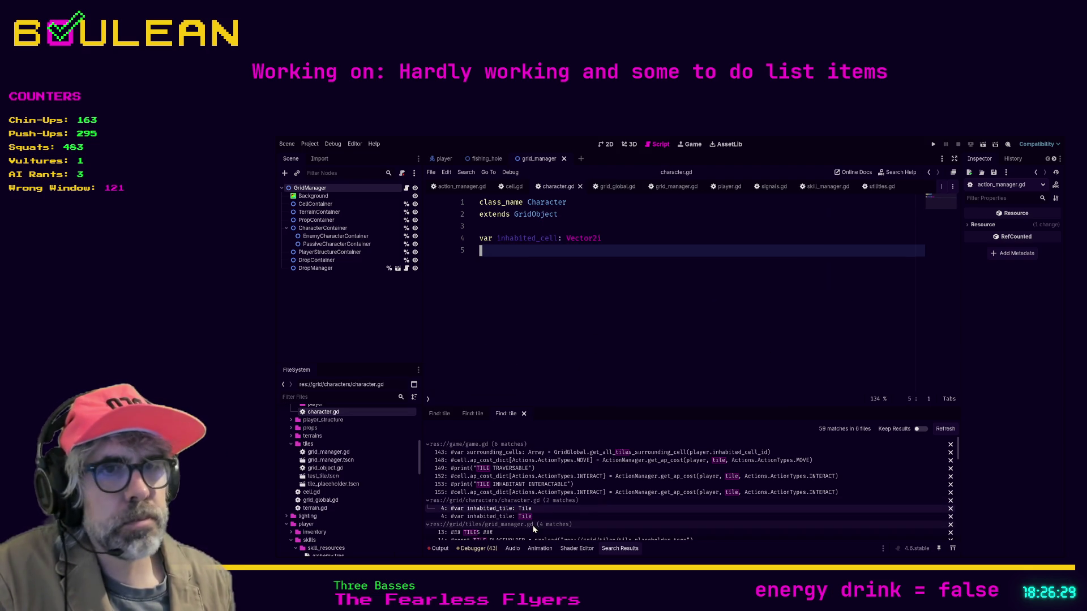
left_click(529, 517)
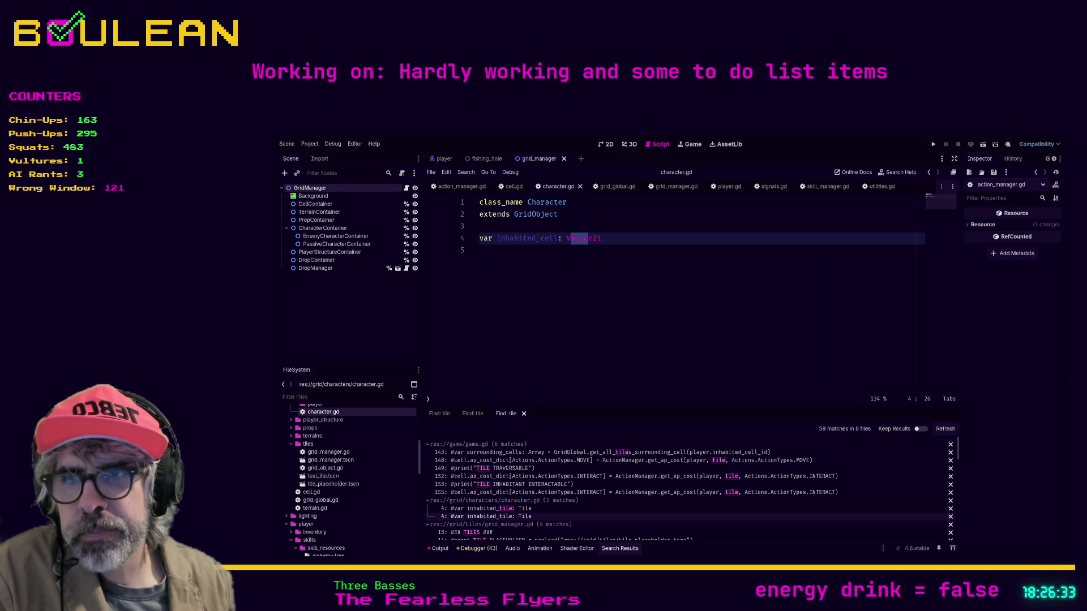
left_click(578, 315)
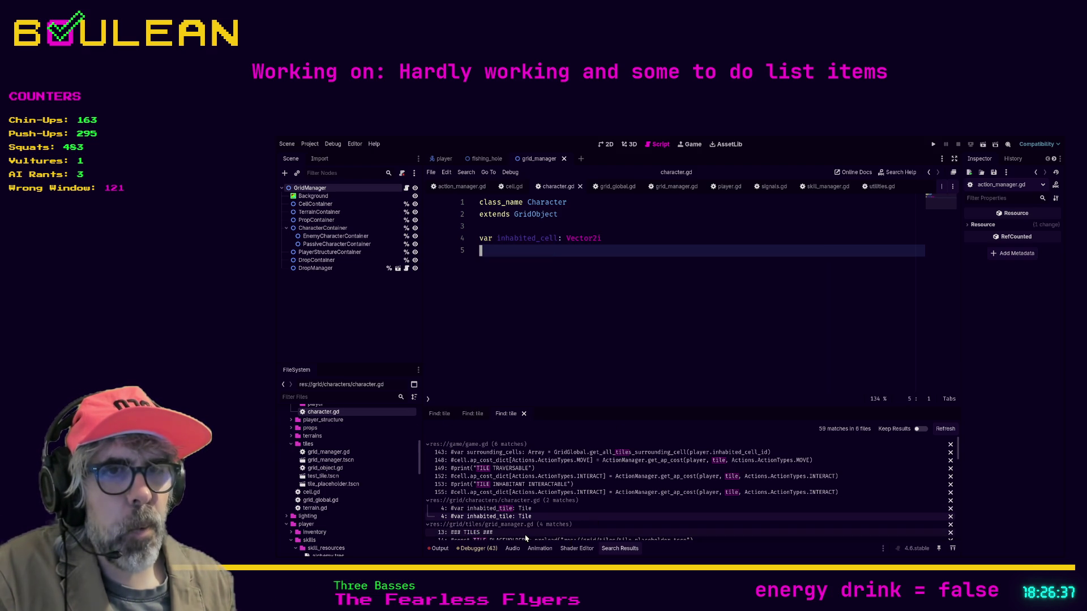
left_click(526, 511)
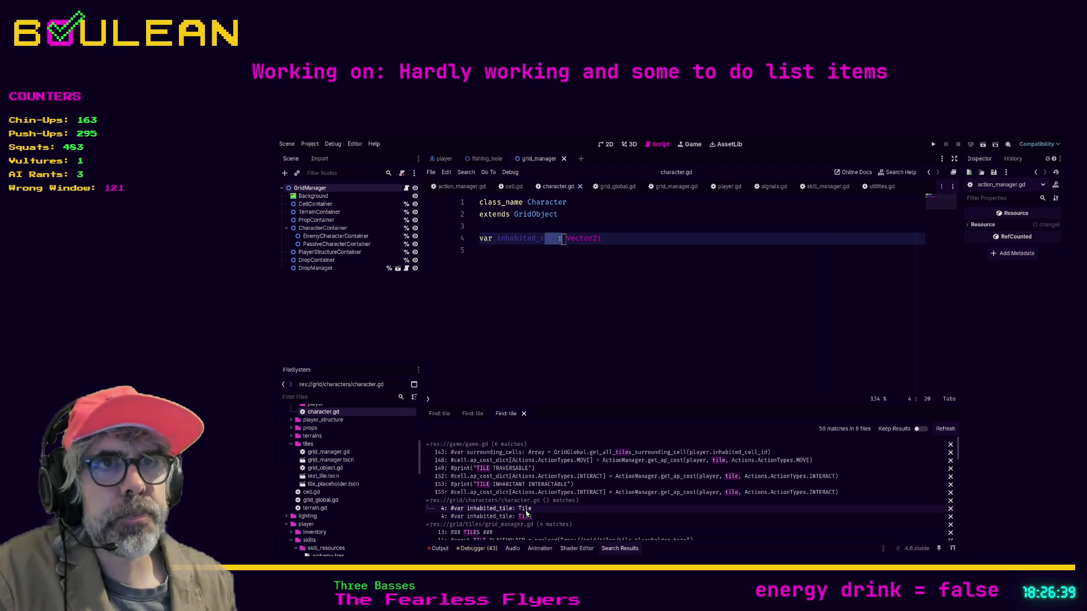
left_click(945, 428)
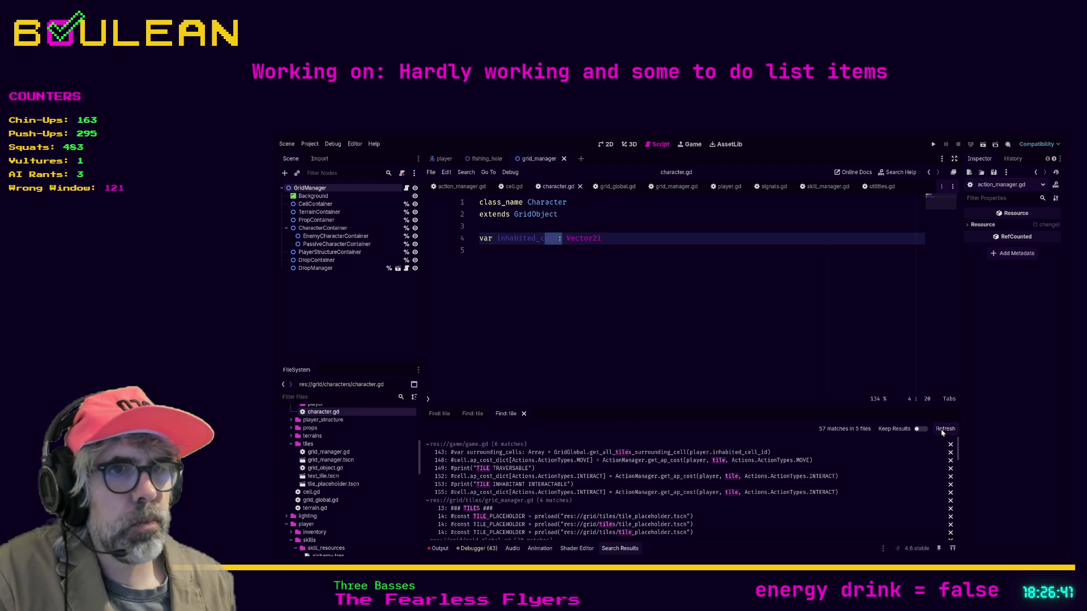
scroll(561, 503, "down", 1)
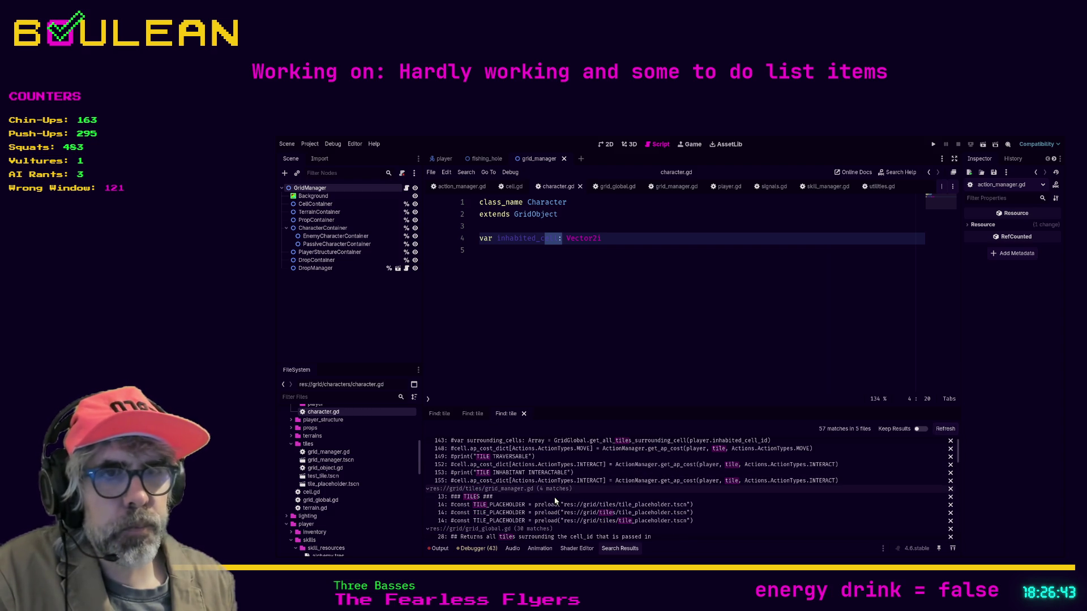
left_click(559, 504)
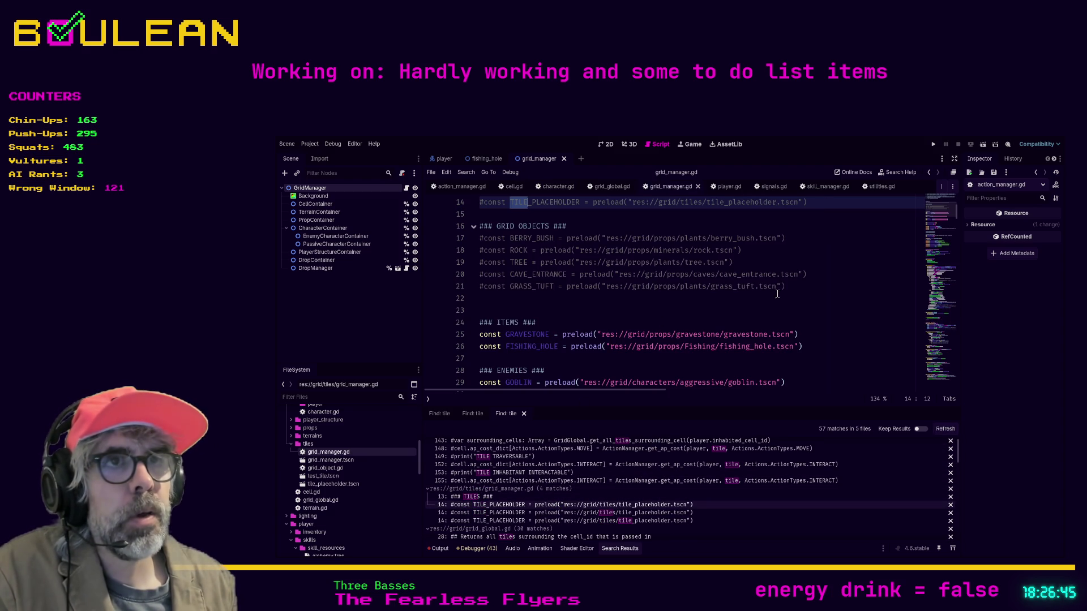
Step: Delete the commented-out prop preloads and TILE_PLACEHOLDER constant from grid_manager.gd and save
left_click_drag(808, 285, 474, 239)
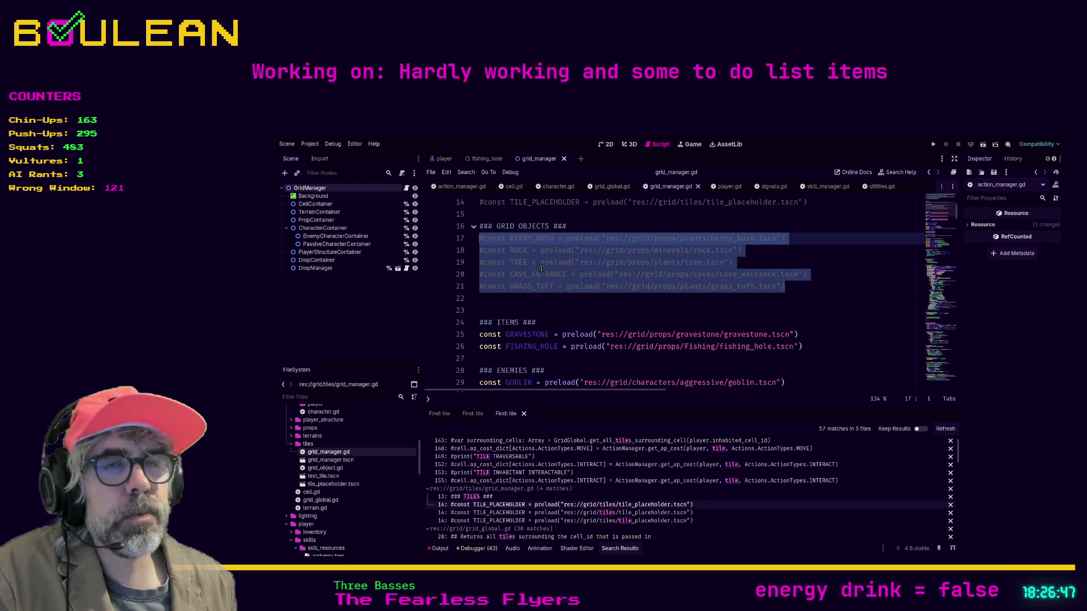
type("dd")
key("BackSpace")
key("BackSpace")
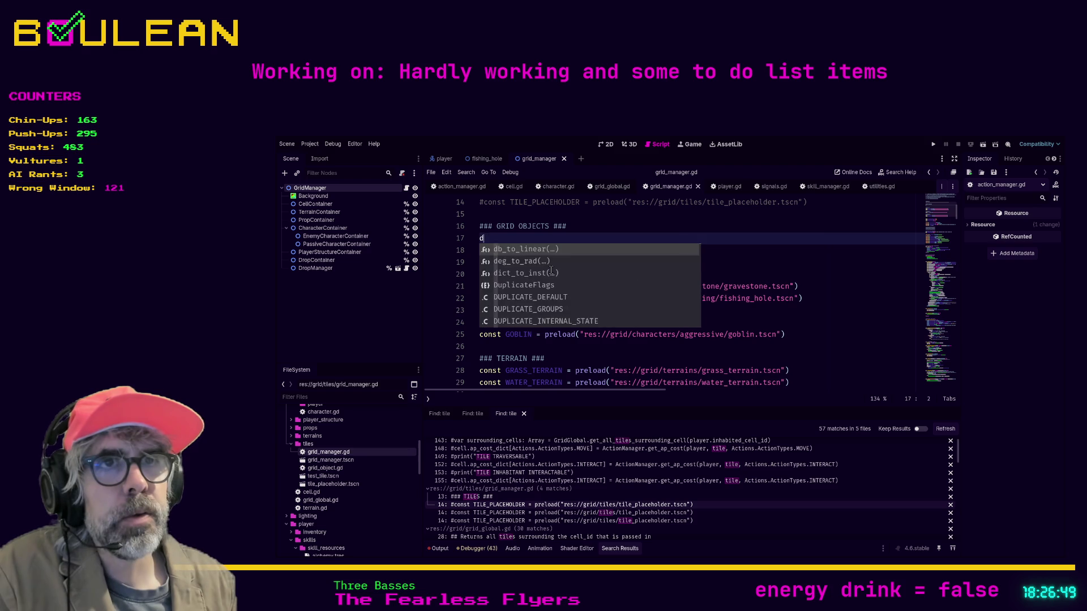
scroll(587, 290, "up", 3)
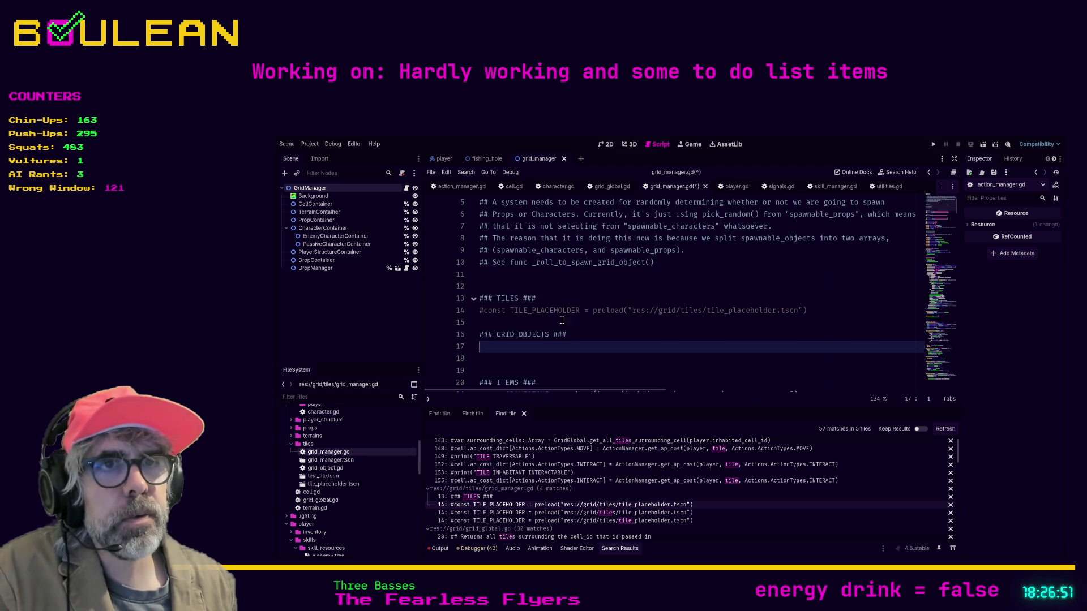
left_click(520, 310)
type("dd")
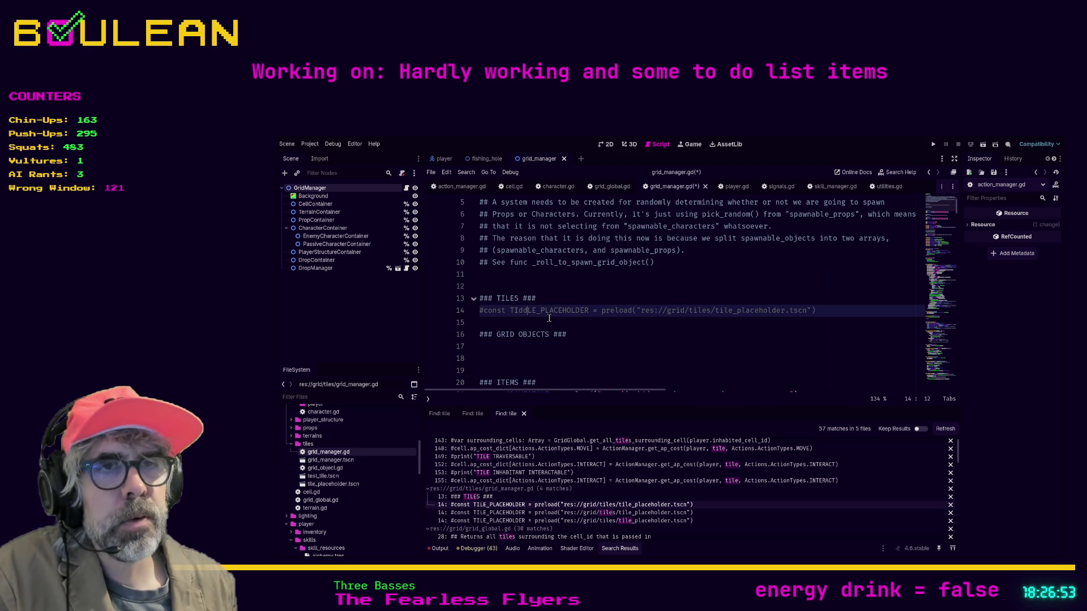
key("ctrl+x")
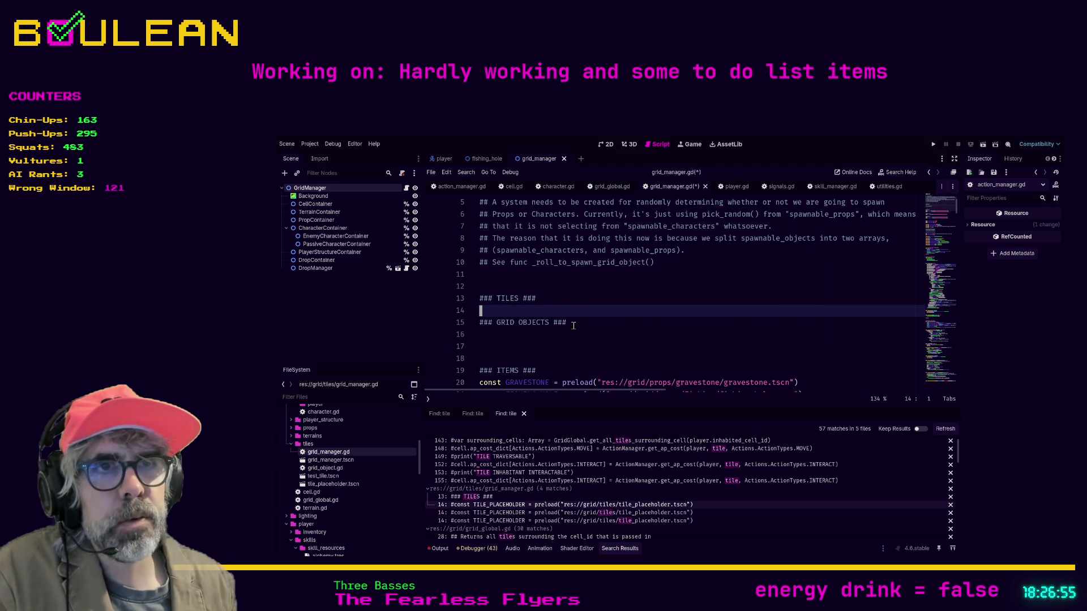
key("ctrl+s")
Step: Remove the TILES and GRID OBJECTS header lines, save, and refresh the tile search
mouse_move(577, 324)
left_mouse_down()
mouse_move(481, 308)
mouse_move(481, 291)
left_mouse_up()
key("Left")
key("Delete")
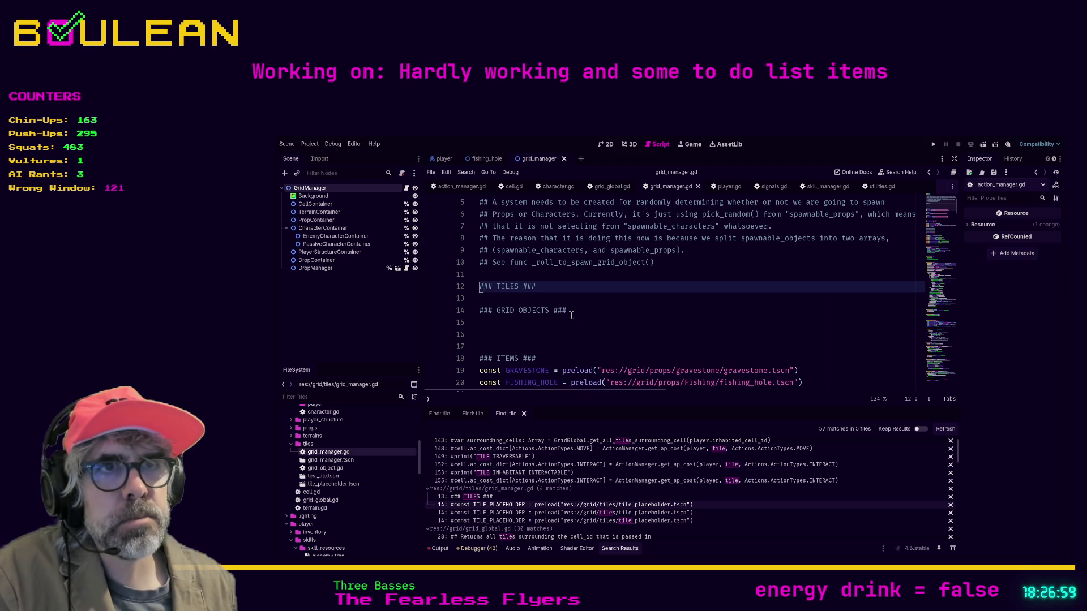
key("Delete")
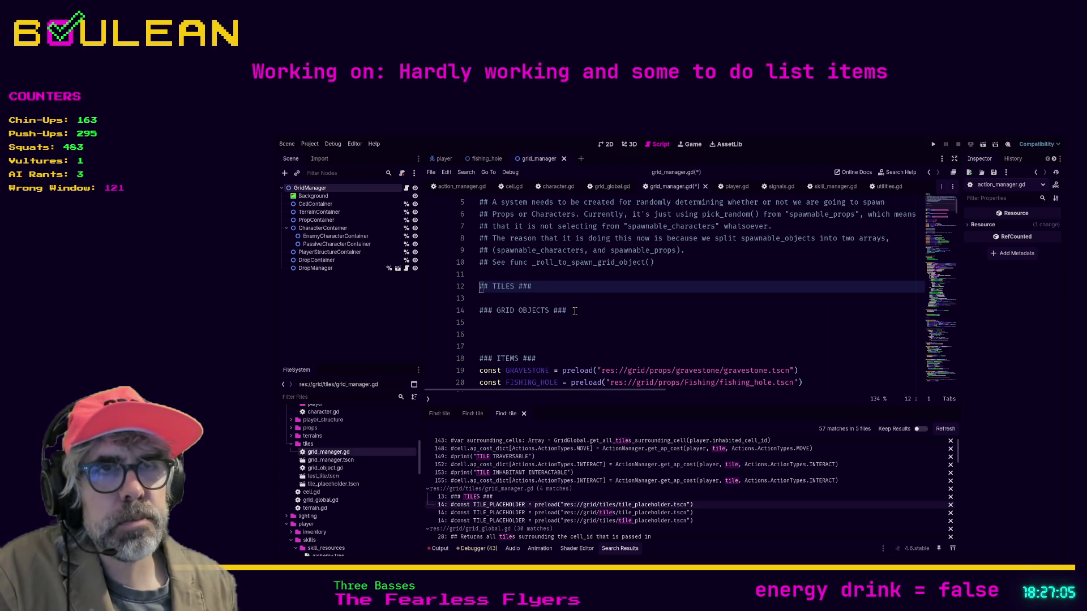
key("ctrl+x")
key("ctrl+x")
key("ctrl+x")
key("ctrl+x")
key("ctrl+x")
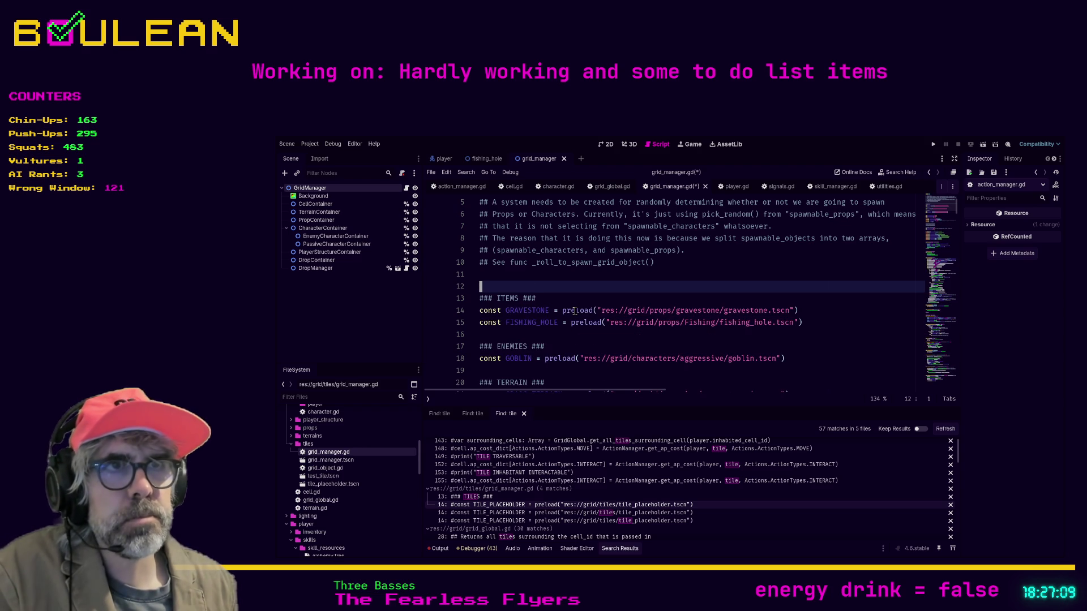
key("ctrl+s")
scroll(583, 277, "up", 2)
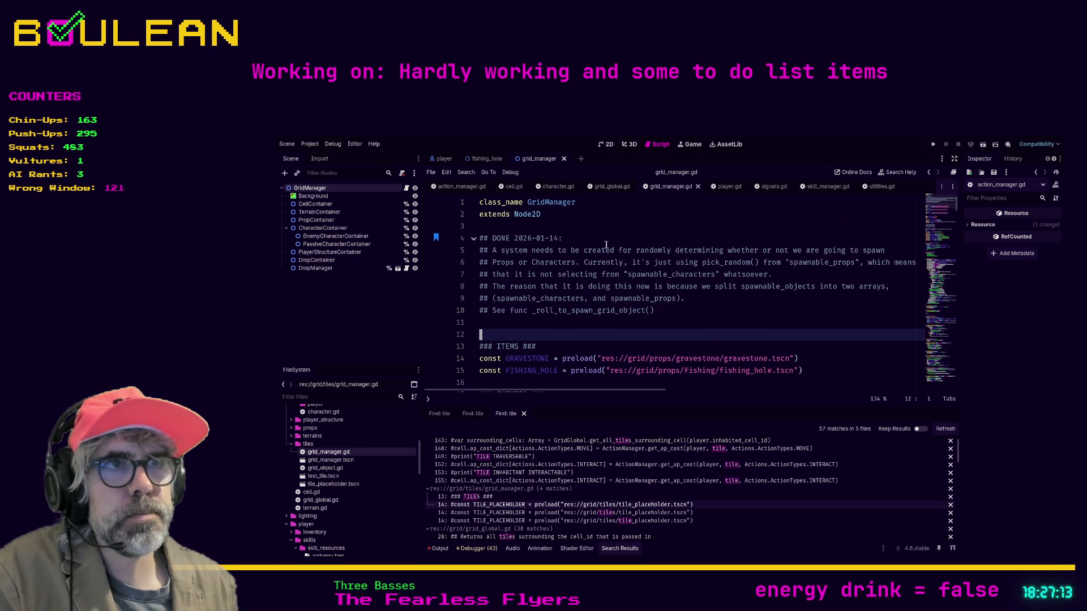
left_click(710, 313)
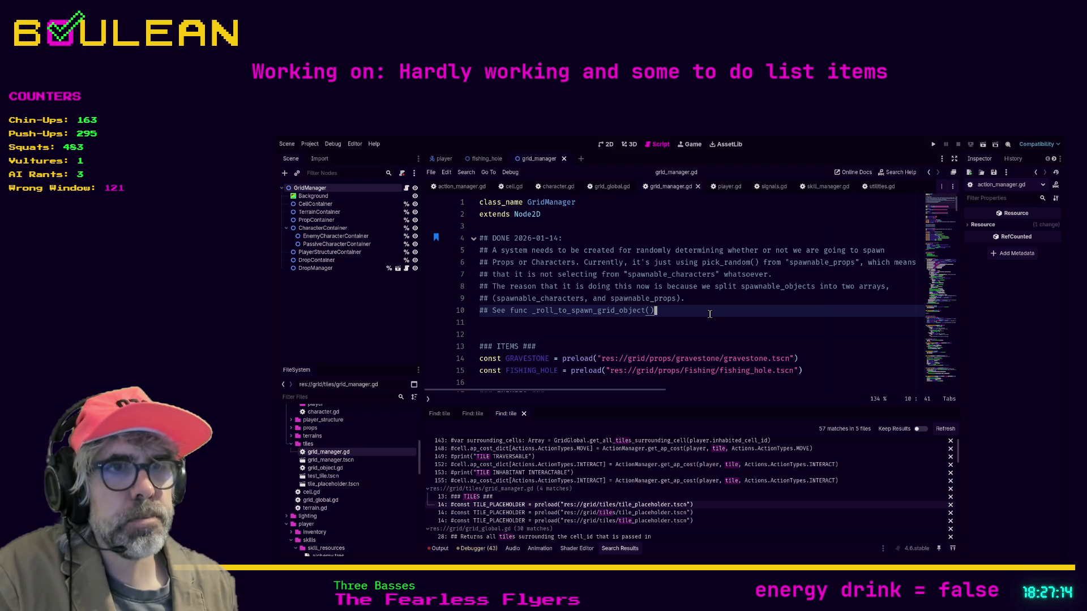
left_click(936, 429)
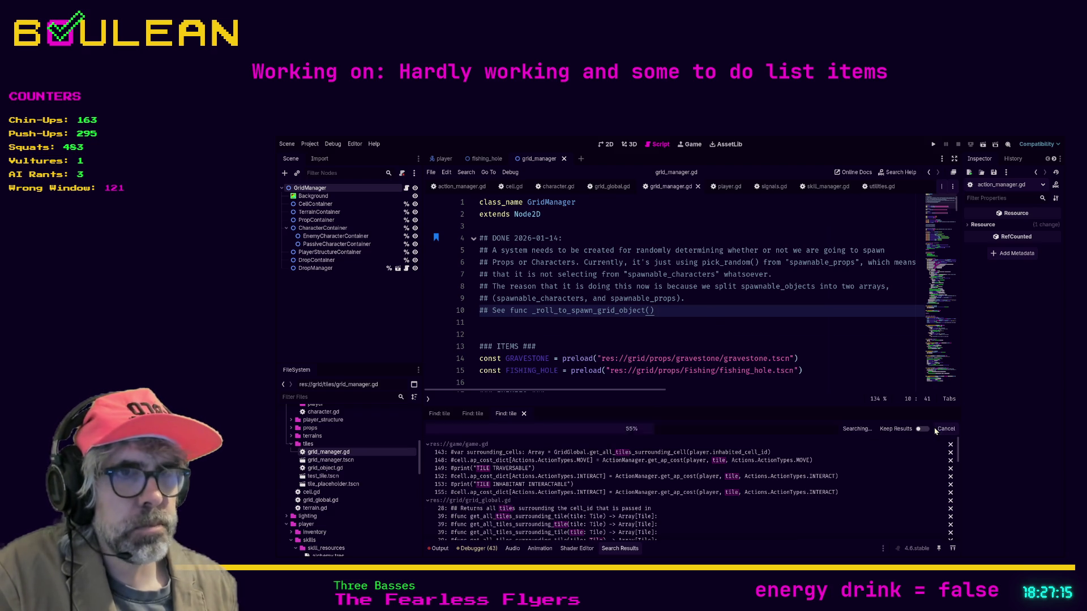
Step: Delete the commented-out get_all_tiles_surrounding_tile block from grid_global.gd and refresh the search
left_click(523, 509)
scroll(614, 335, "down", 3)
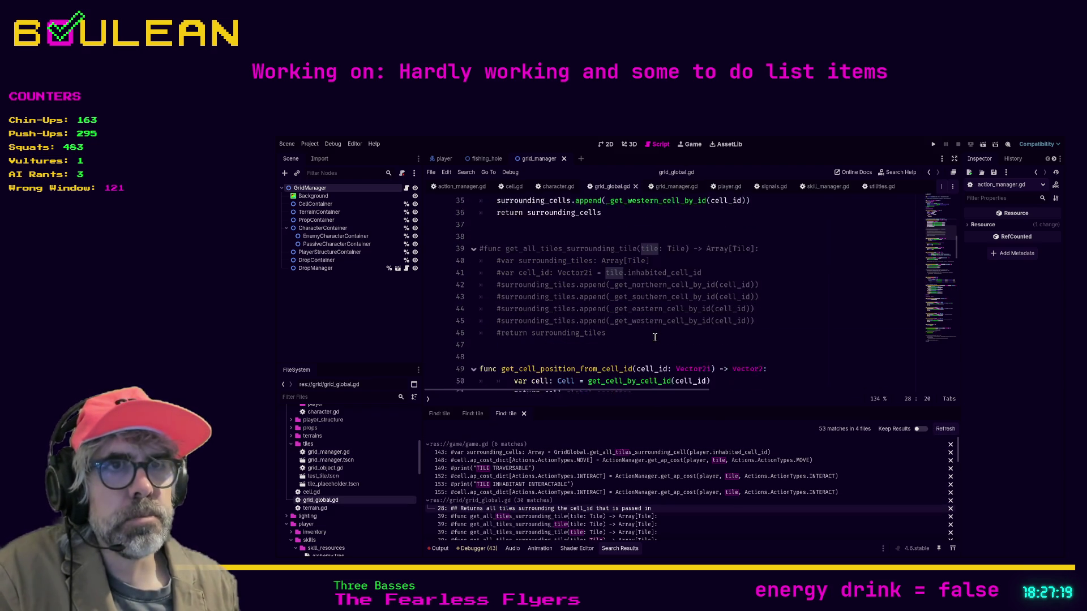
mouse_move(614, 336)
left_mouse_down()
mouse_move(510, 262)
mouse_move(481, 215)
left_mouse_up()
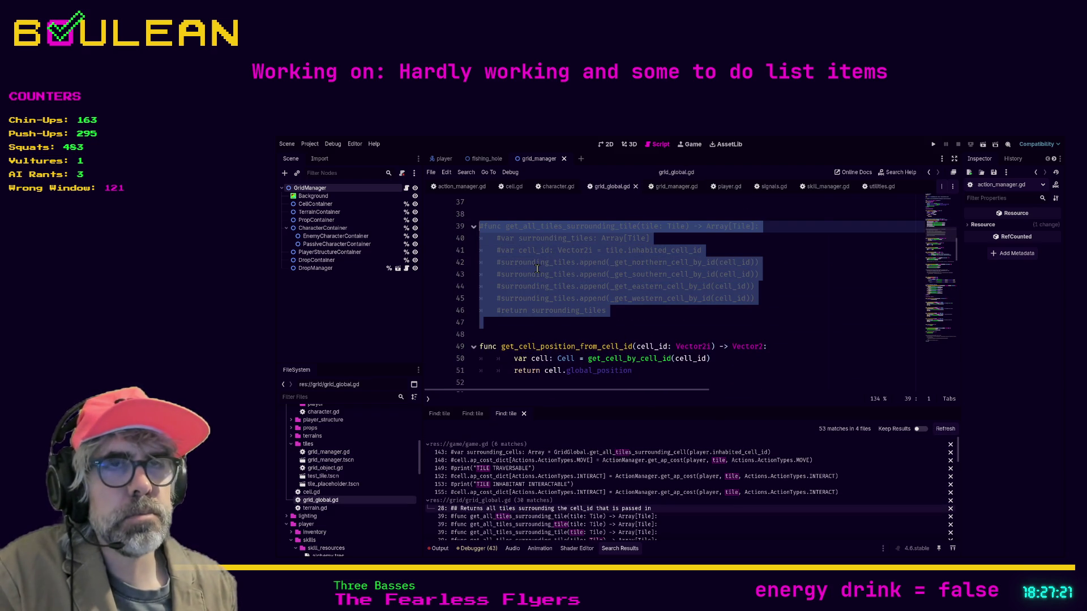
key("BackSpace")
scroll(566, 277, "up", 1)
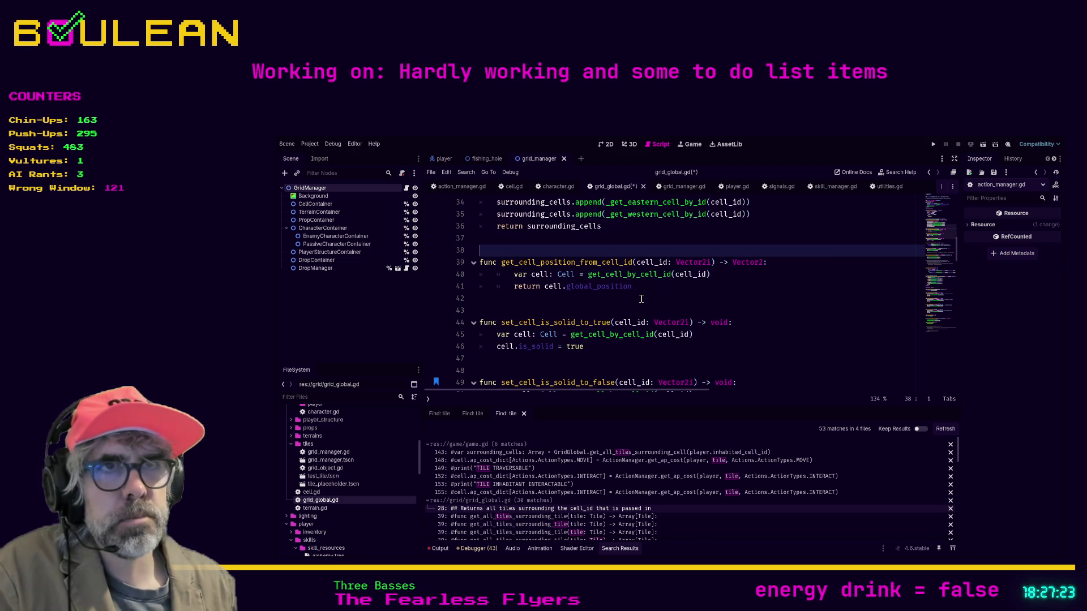
left_click(939, 431)
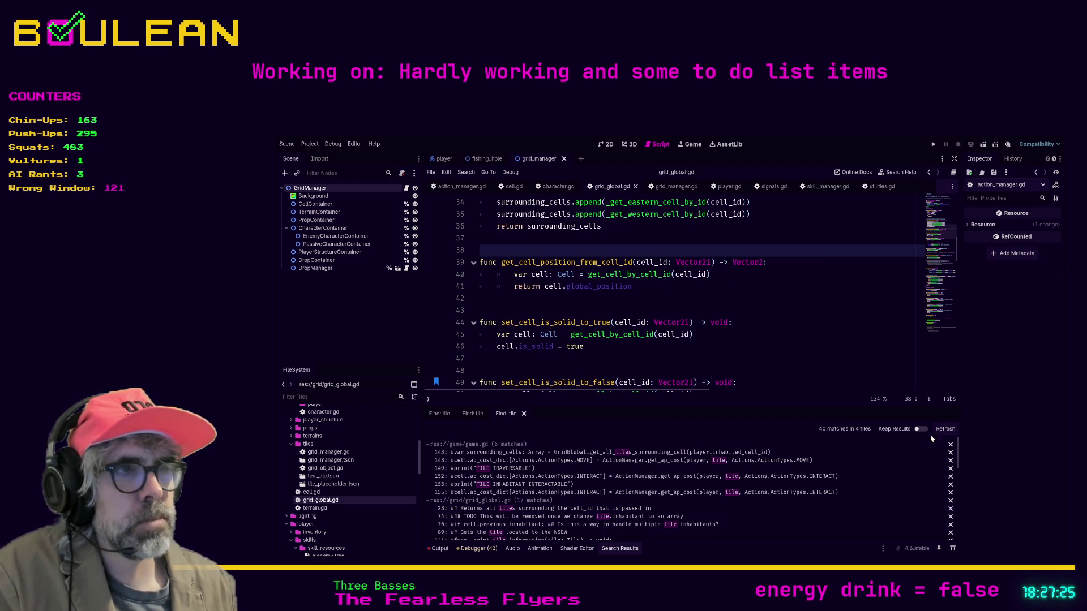
Step: Delete the commented-out _calculate_players_available_actions function from game.gd, save, and refresh (34 matches, 3 files)
left_click(532, 468)
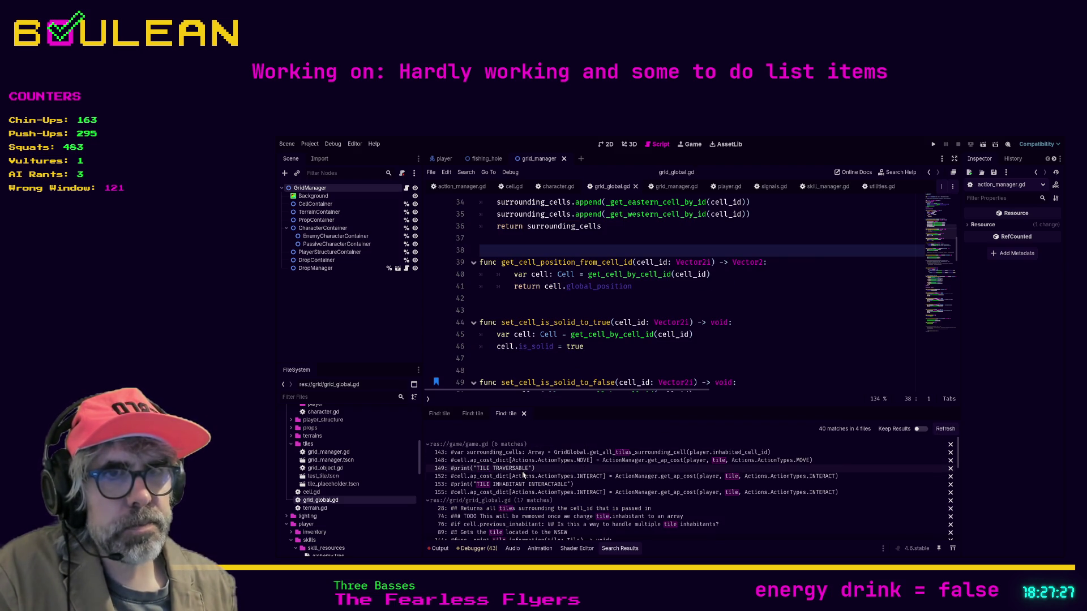
left_click_drag(589, 302, 478, 216)
scroll(614, 289, "up", 3)
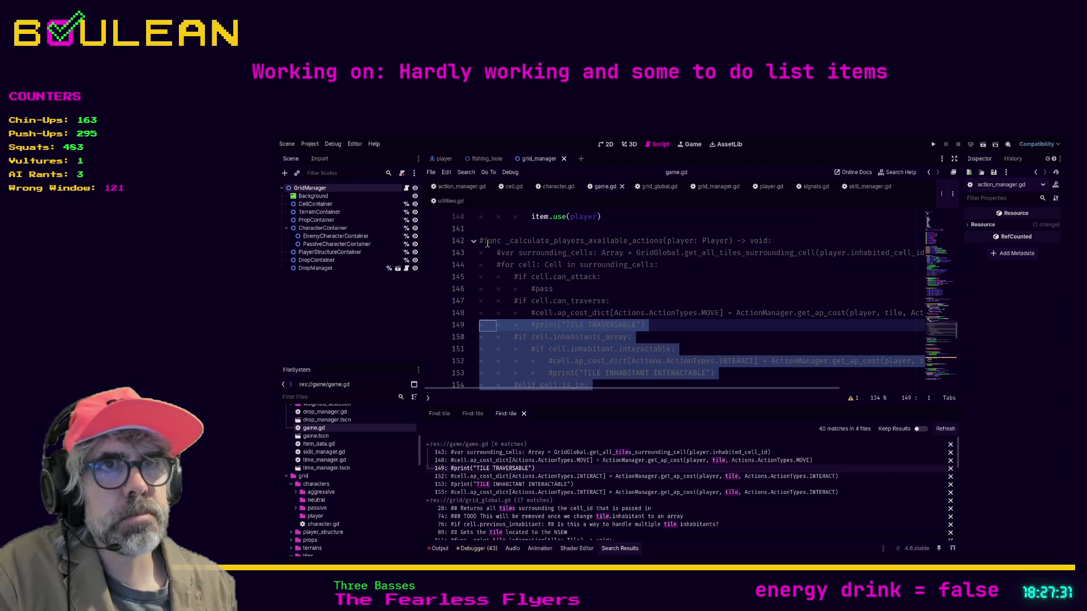
left_click(485, 241, "shift")
key("Delete")
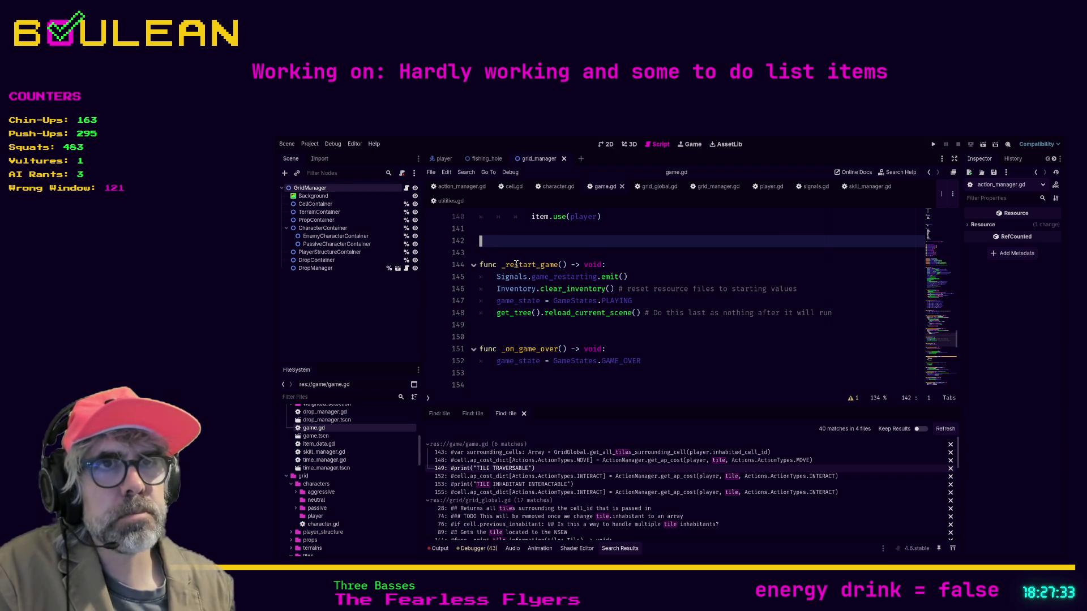
key("BackSpace")
key("BackSpace")
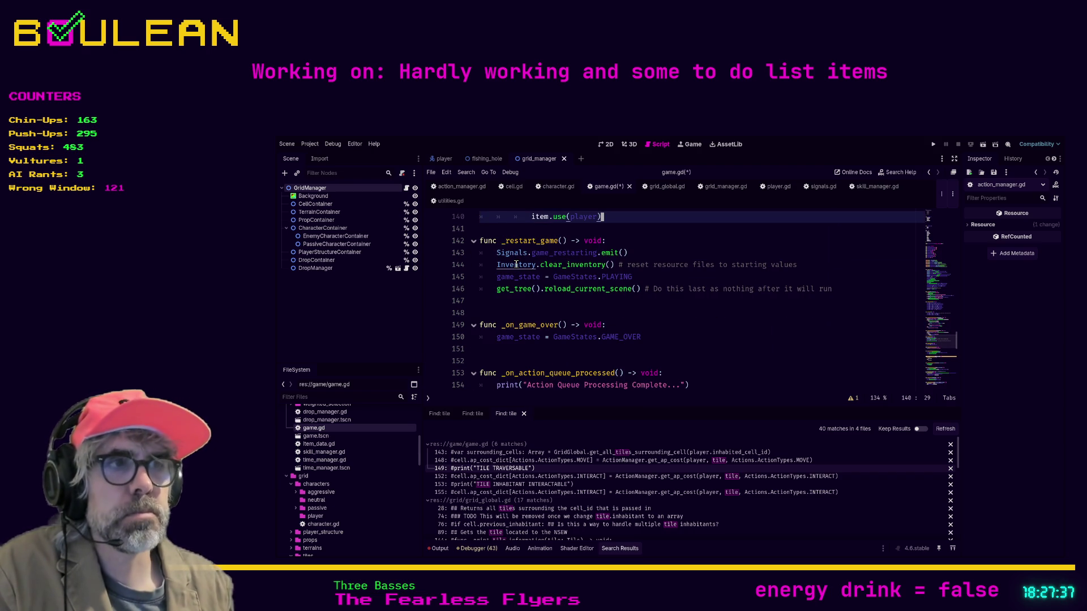
key("ctrl+s")
left_click(944, 430)
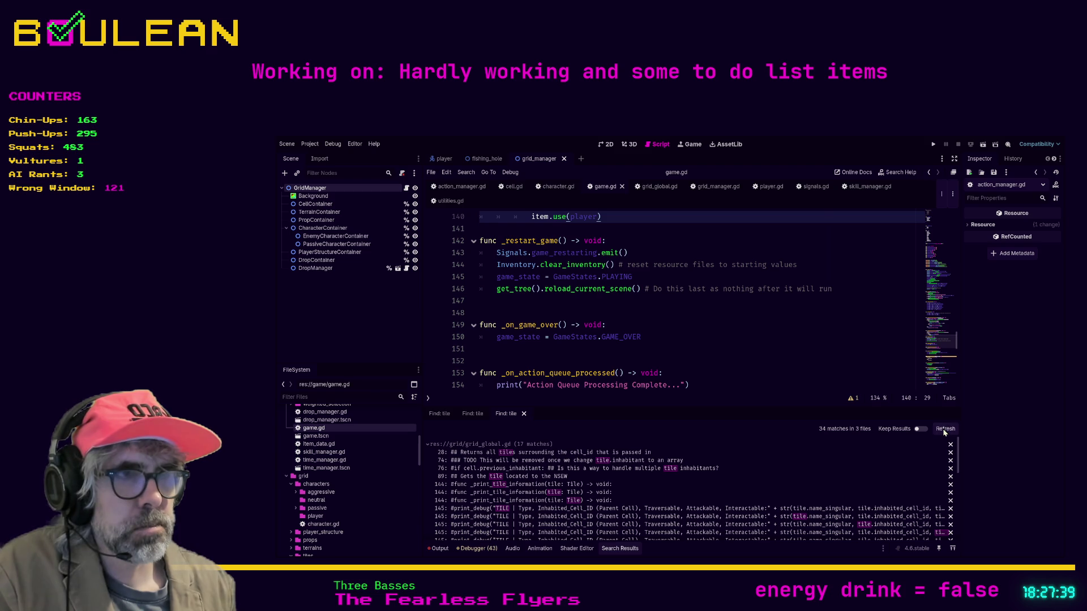
Step: Delete the commented-out _print_tile_information function (lines 144–149) from grid_global.gd and refresh the tile search
left_click(607, 509)
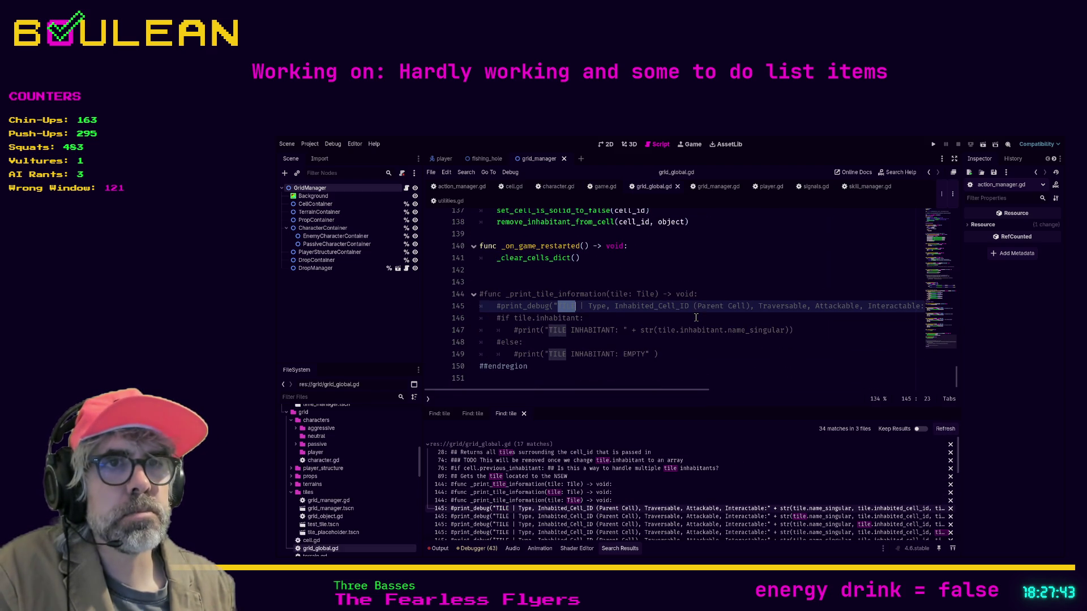
left_click_drag(673, 357, 480, 293)
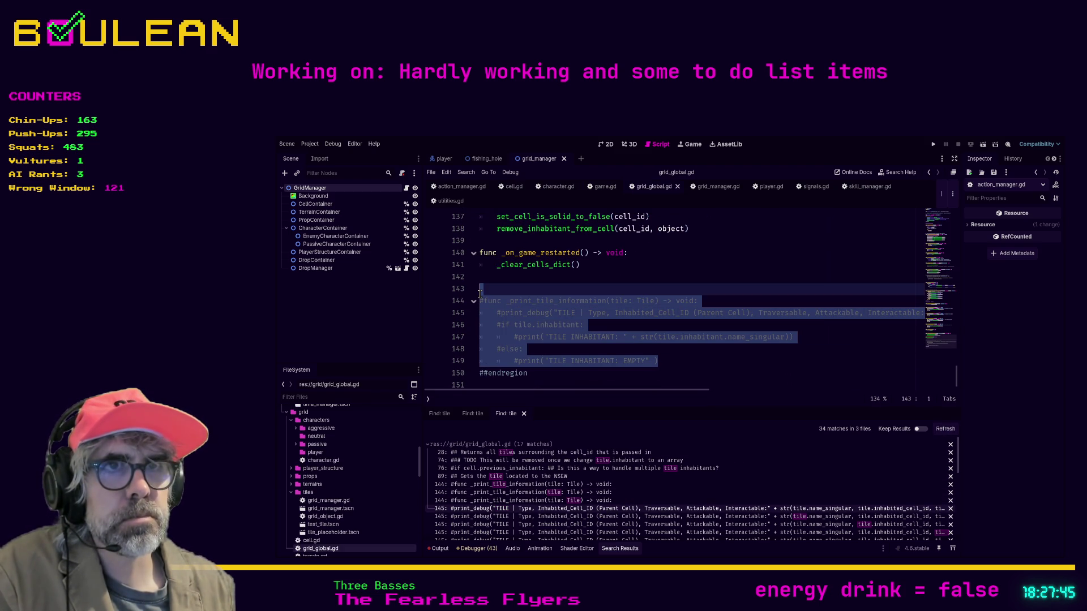
key("Delete")
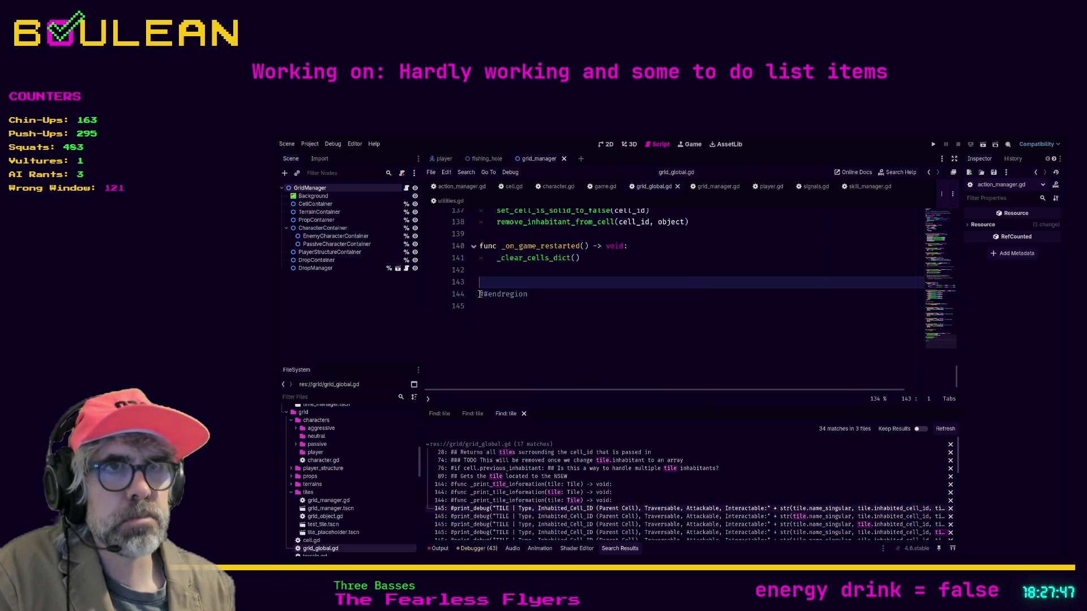
left_click(944, 428)
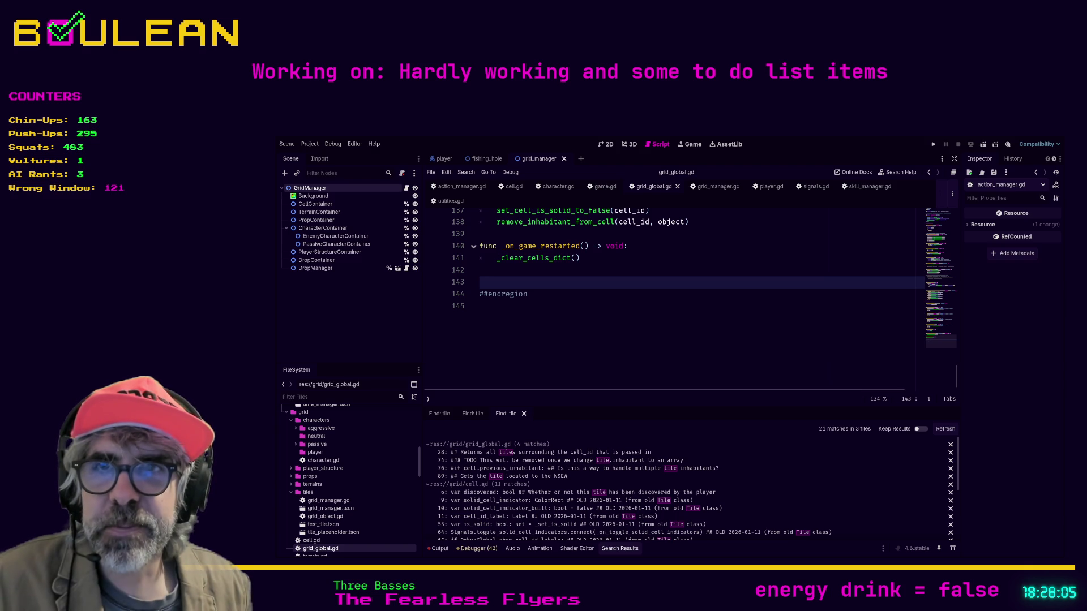
left_click_drag(603, 369, 603, 245)
scroll(604, 245, "up", 2)
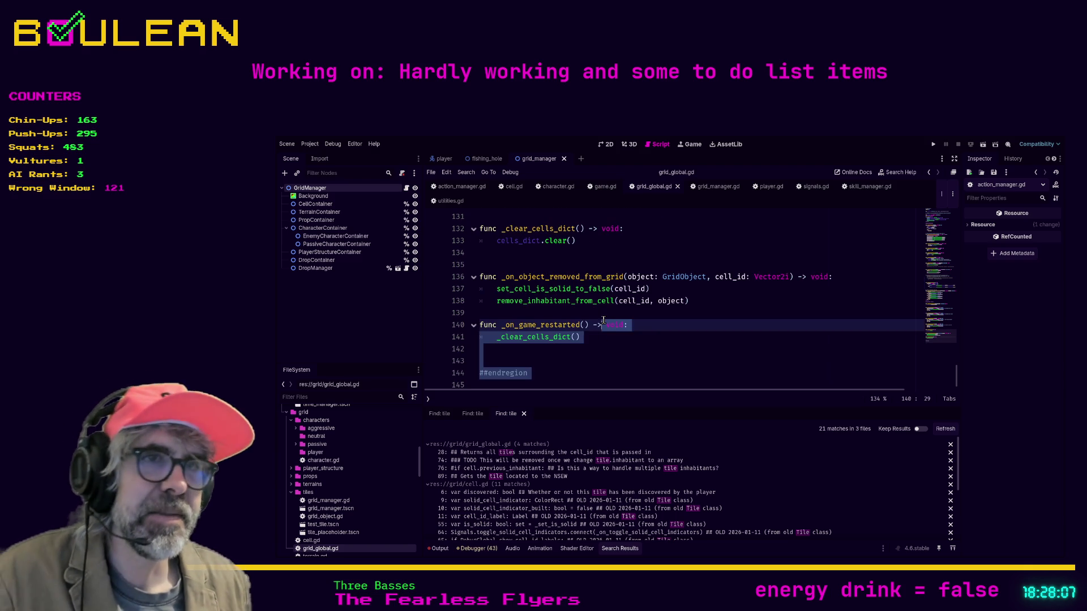
left_click(589, 356)
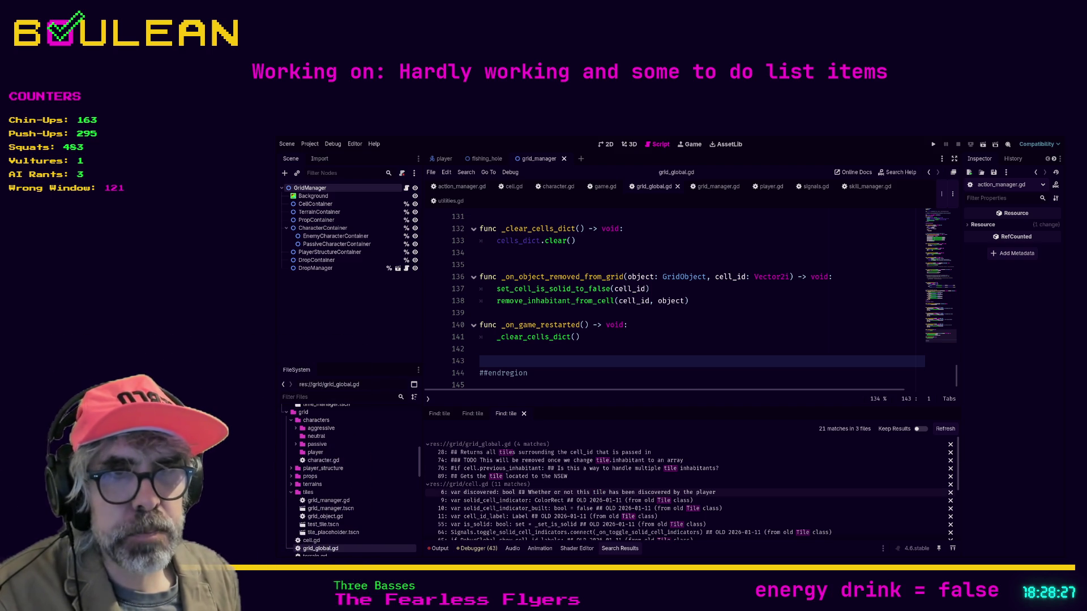
Step: Remove the word 'tile' from the discovered comment on line 6 of cell.gd and save
left_click(505, 493)
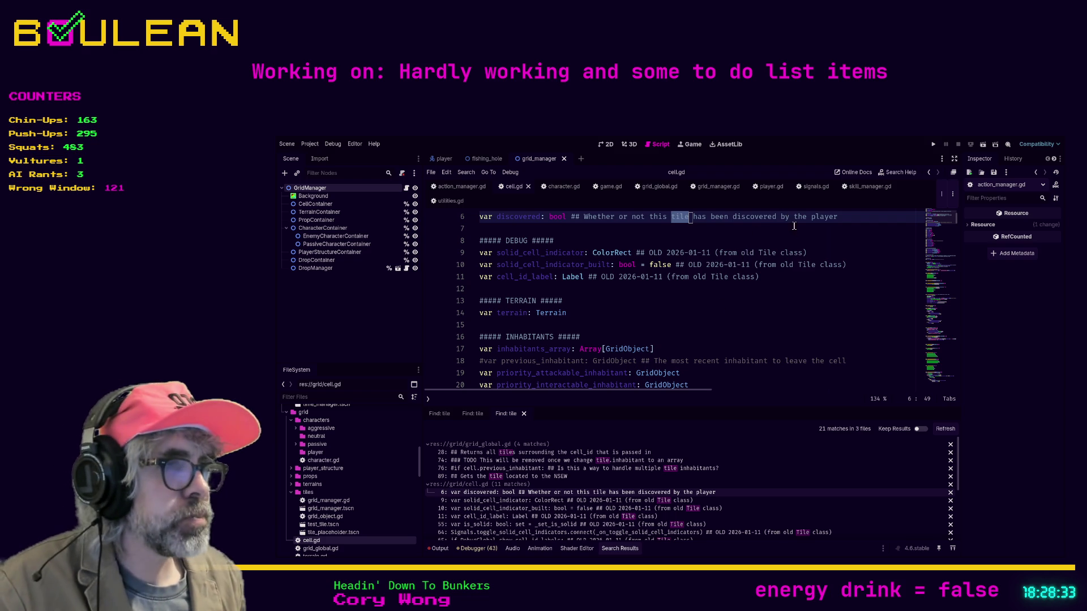
key("Left")
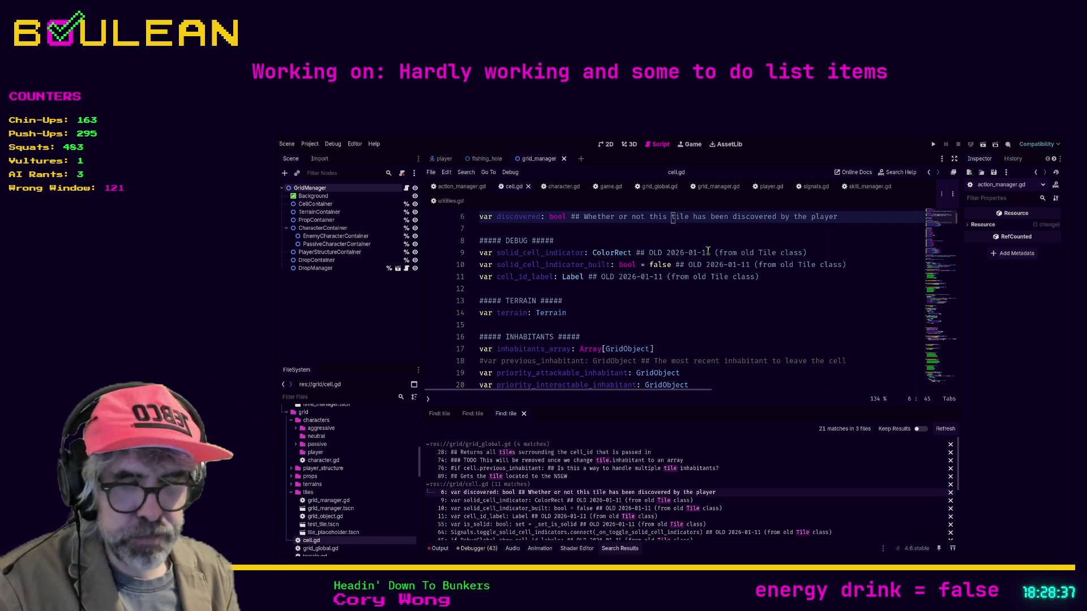
key("Delete")
key("Delete")
key("Delete")
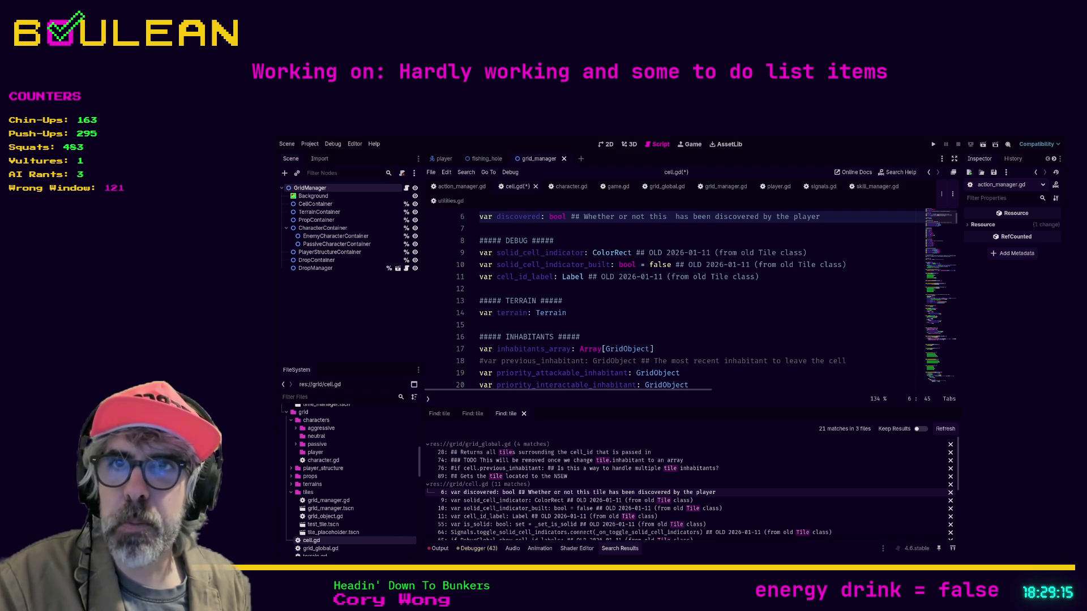
key("ctrl+s")
left_click(583, 337)
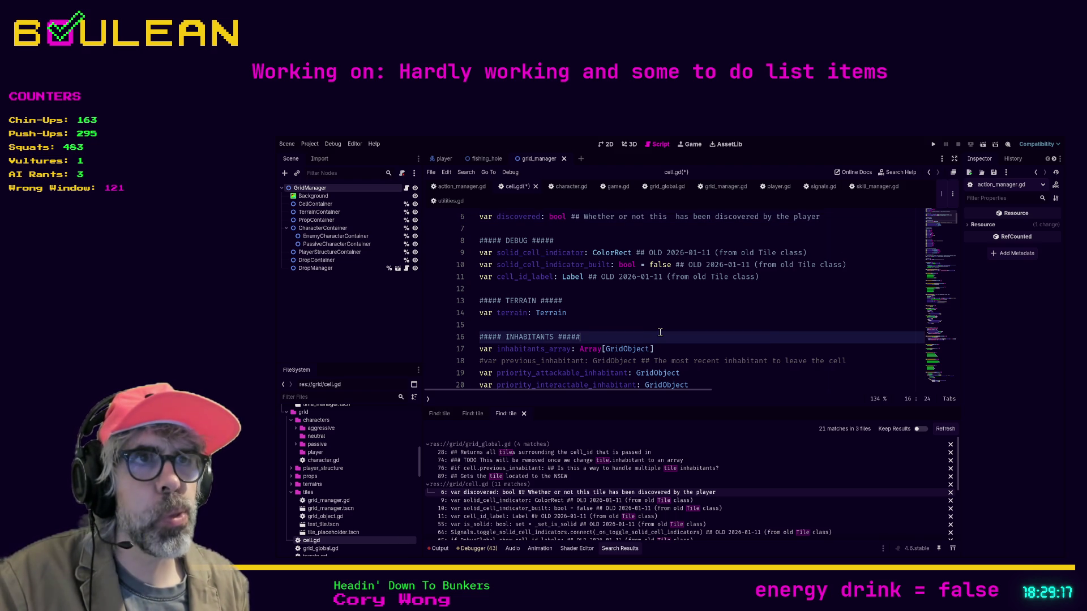
left_click(677, 264)
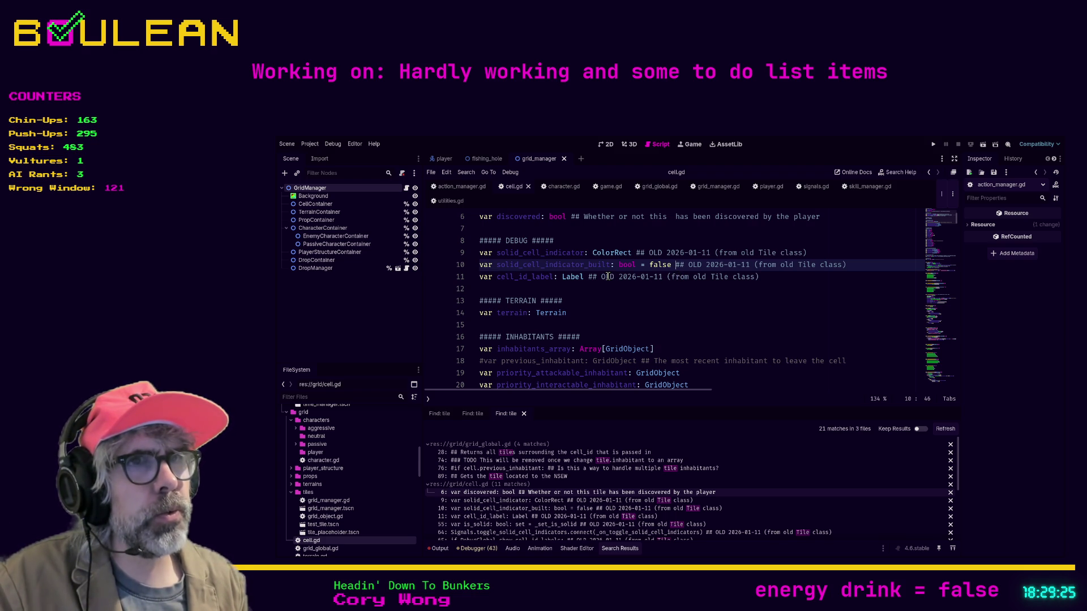
double_click(553, 252)
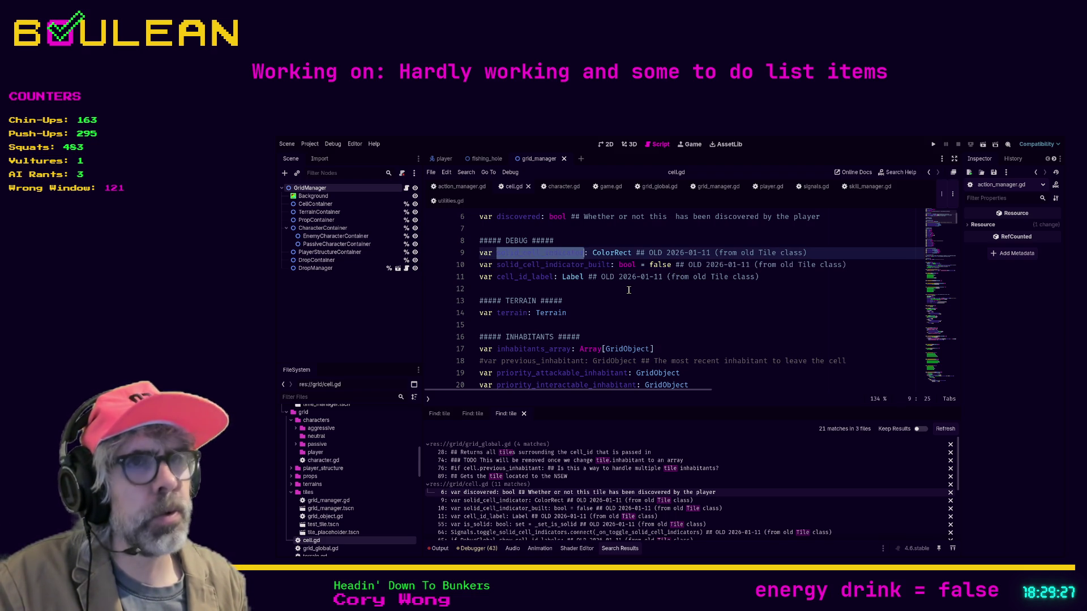
key("ctrl+f")
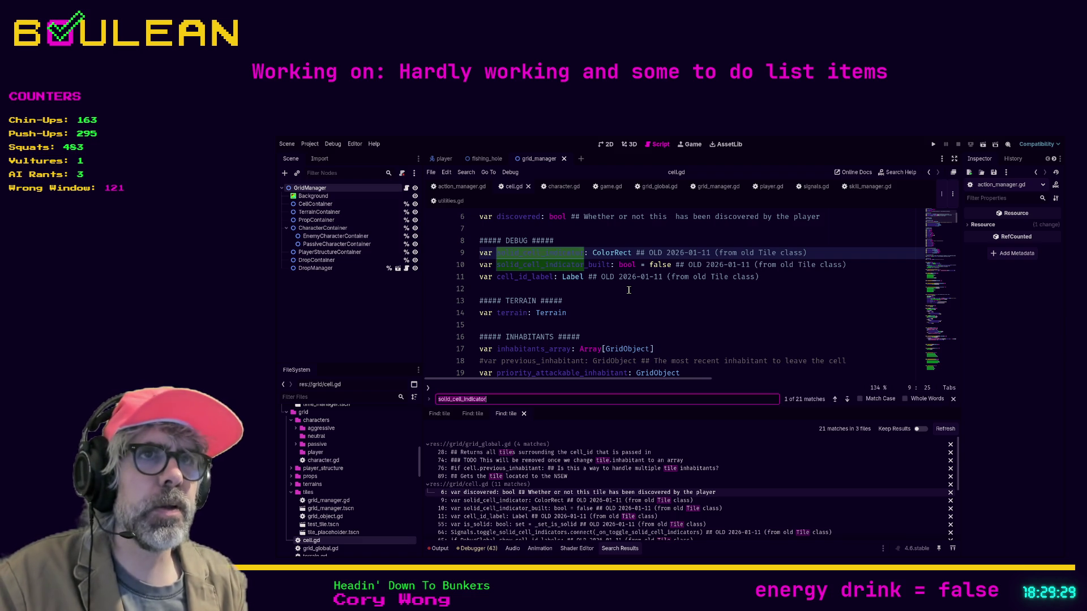
key("alt+Tab")
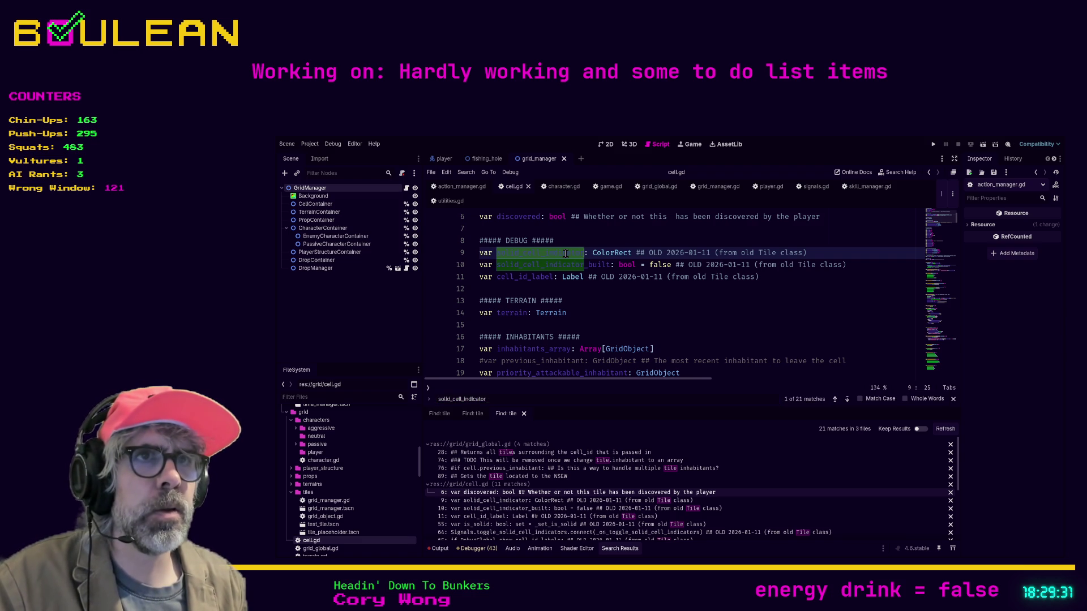
key("Escape")
left_click(615, 301)
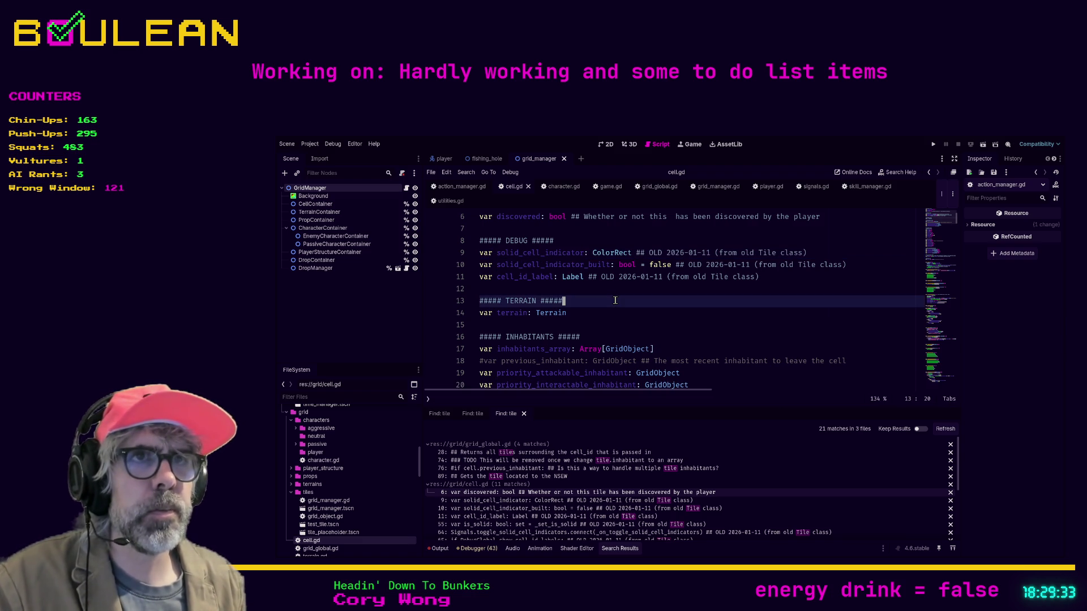
key("ctrl+f")
type("solid")
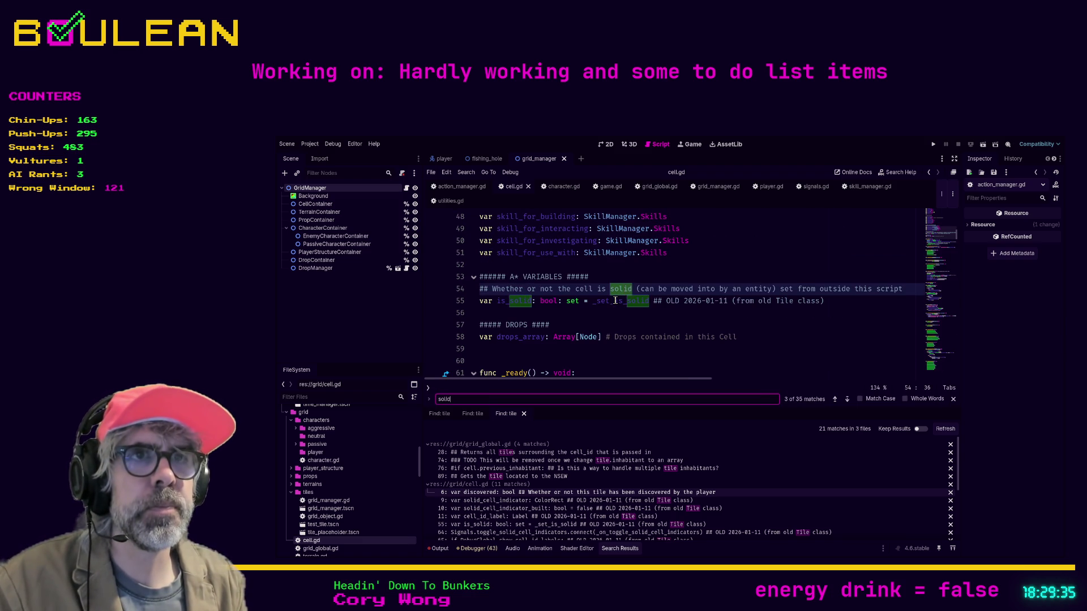
type("_cell_indicator")
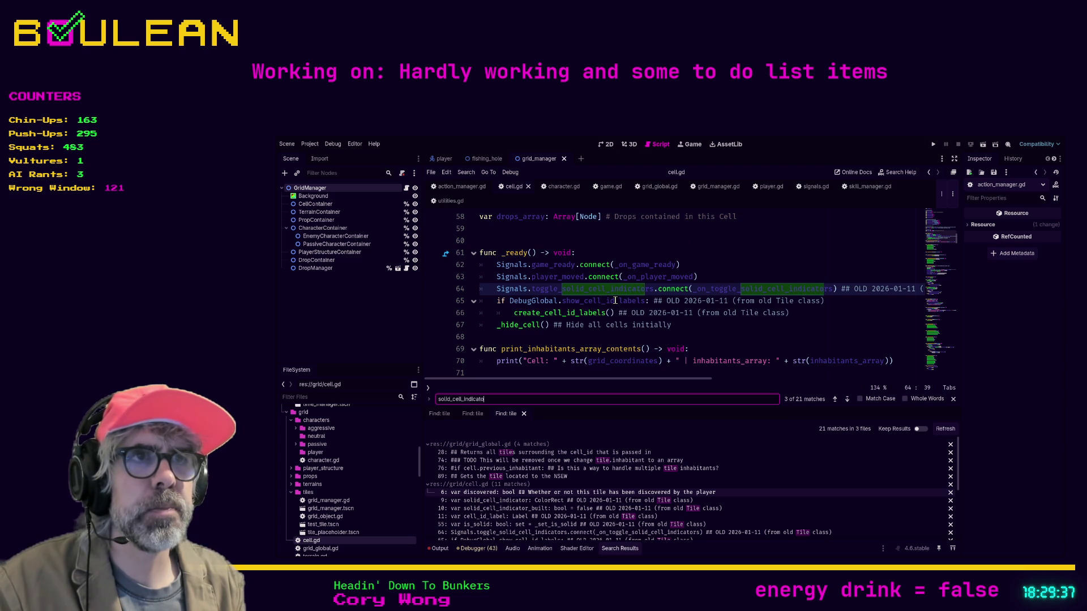
left_click(835, 402)
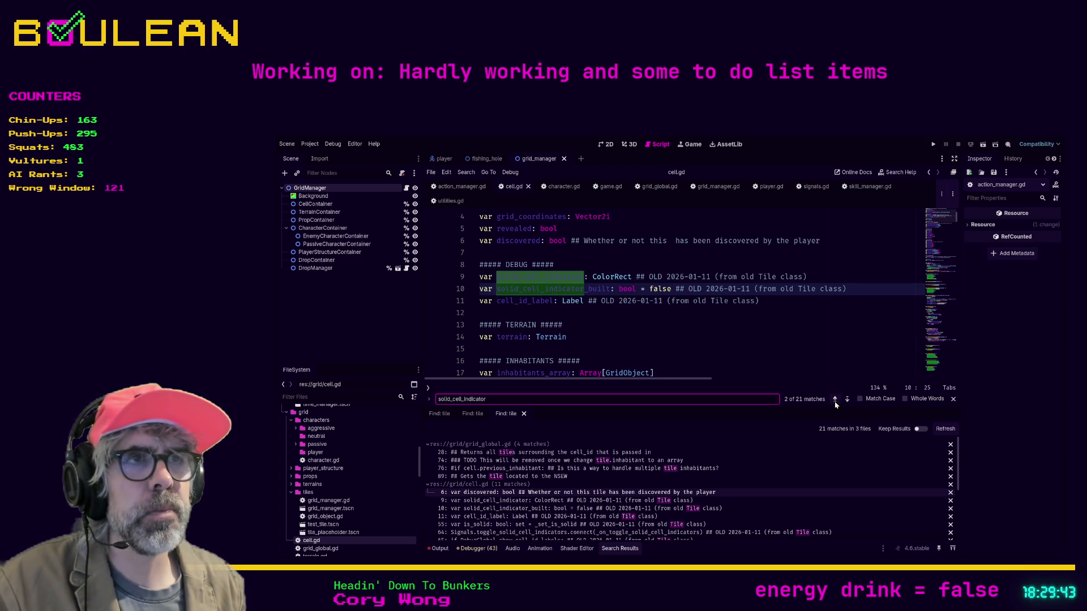
left_click(786, 301)
mouse_move(786, 301)
left_mouse_down()
mouse_move(530, 301)
mouse_move(455, 286)
left_mouse_up()
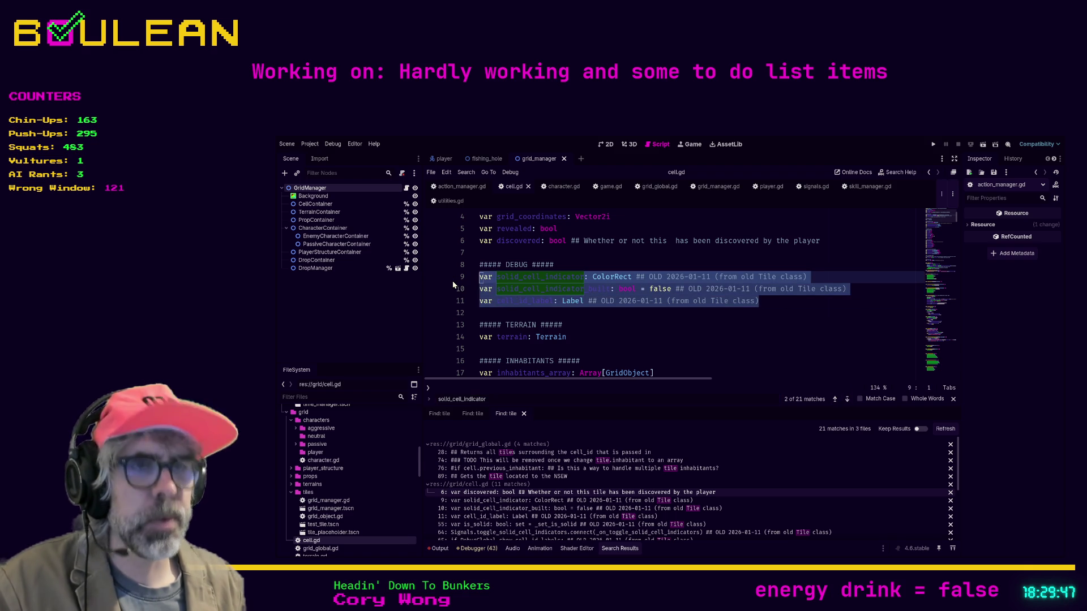
key("ctrl+k")
left_click(475, 312)
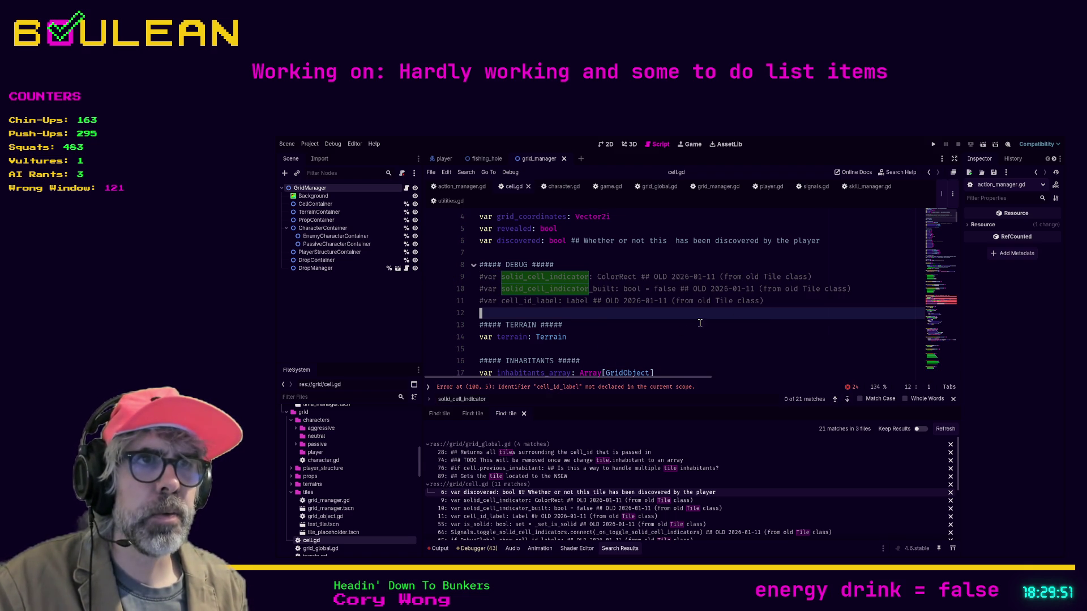
mouse_move(765, 300)
left_mouse_down()
mouse_move(566, 300)
mouse_move(461, 277)
left_mouse_up()
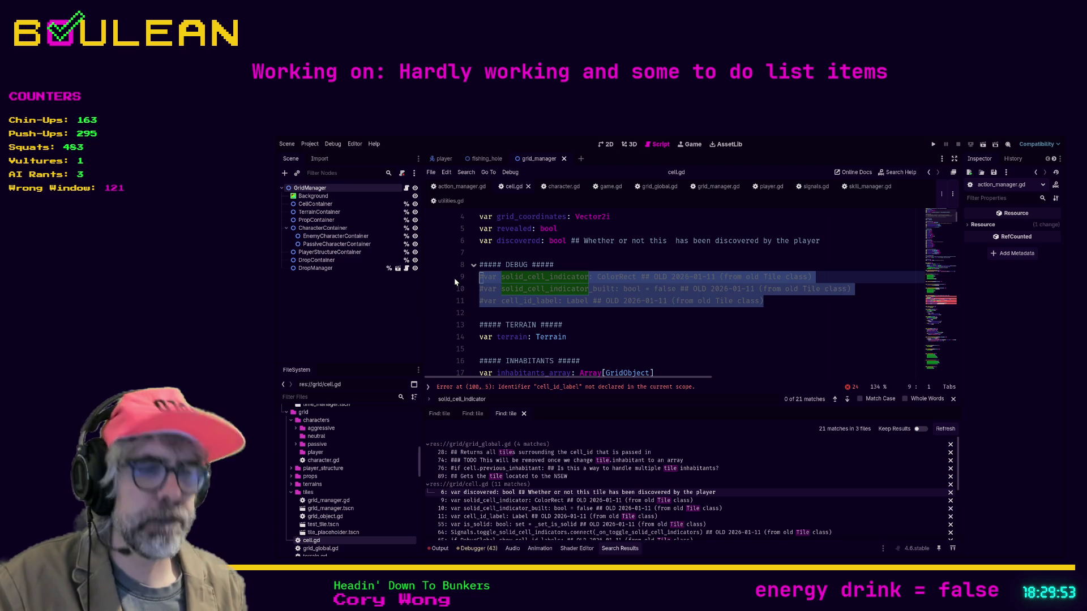
key("ctrl+k")
key("Left")
type("#")
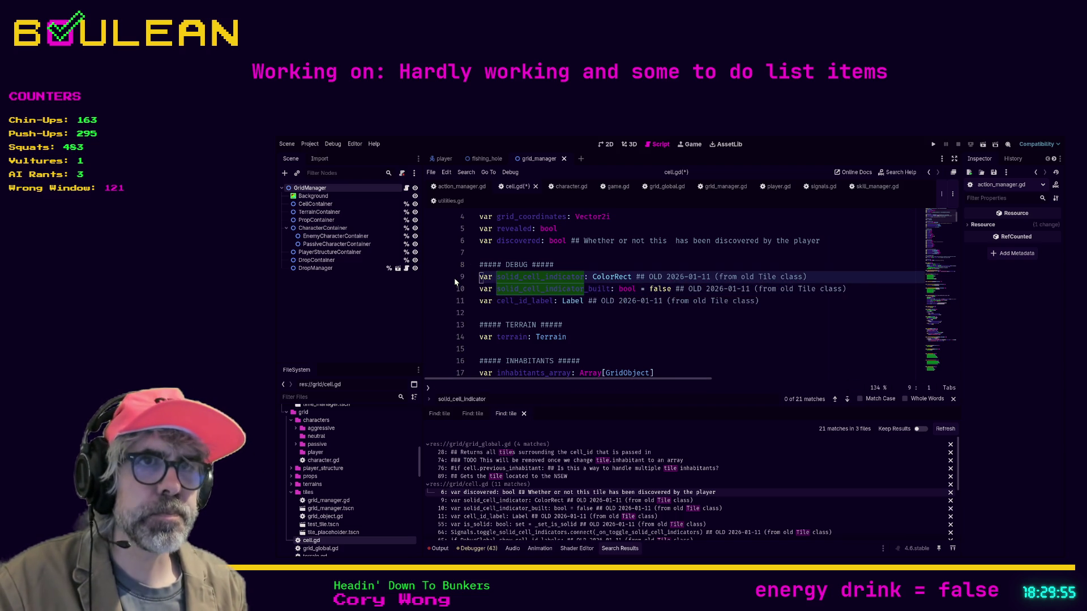
Step: Delete the '## OLD 2026-01-11 (from old Tile class)' notes from DEBUG lines 9–11 and save cell.gd
key("ctrl+z")
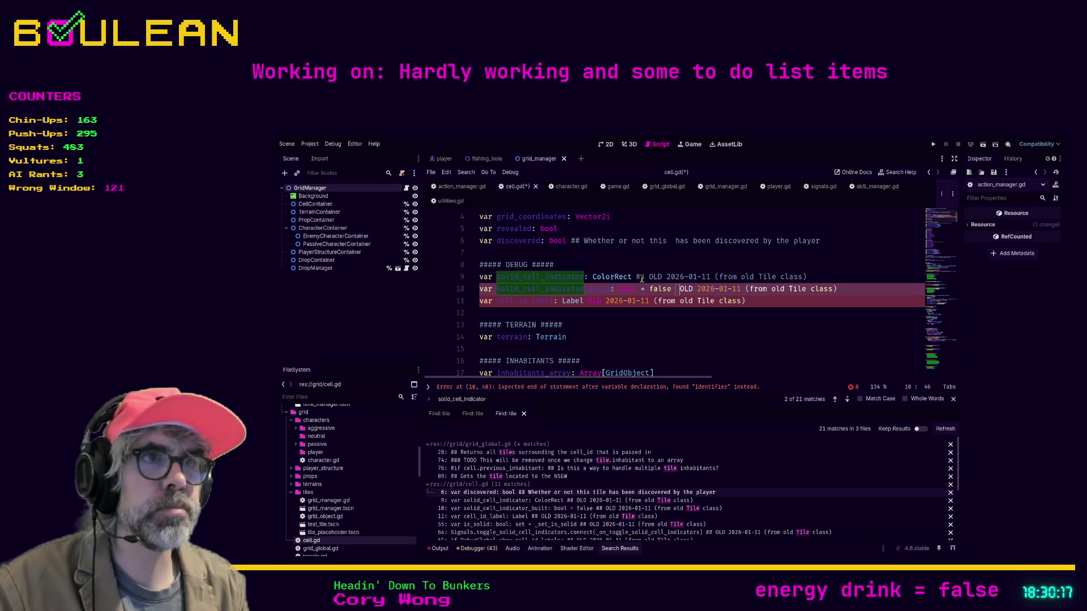
key("shift+End")
key("Delete")
key("BackSpace")
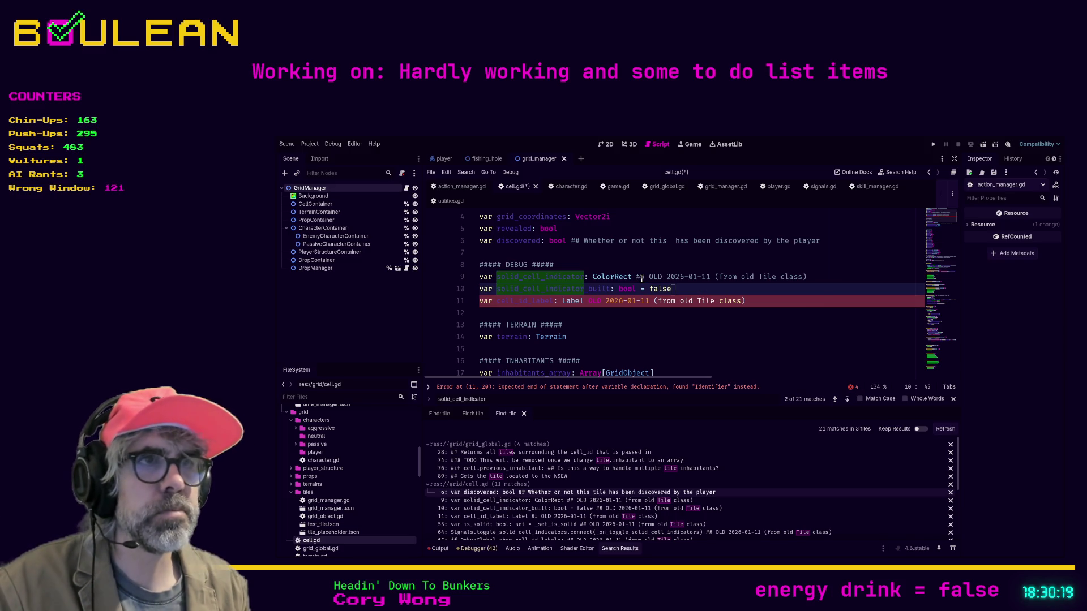
double_click(595, 301)
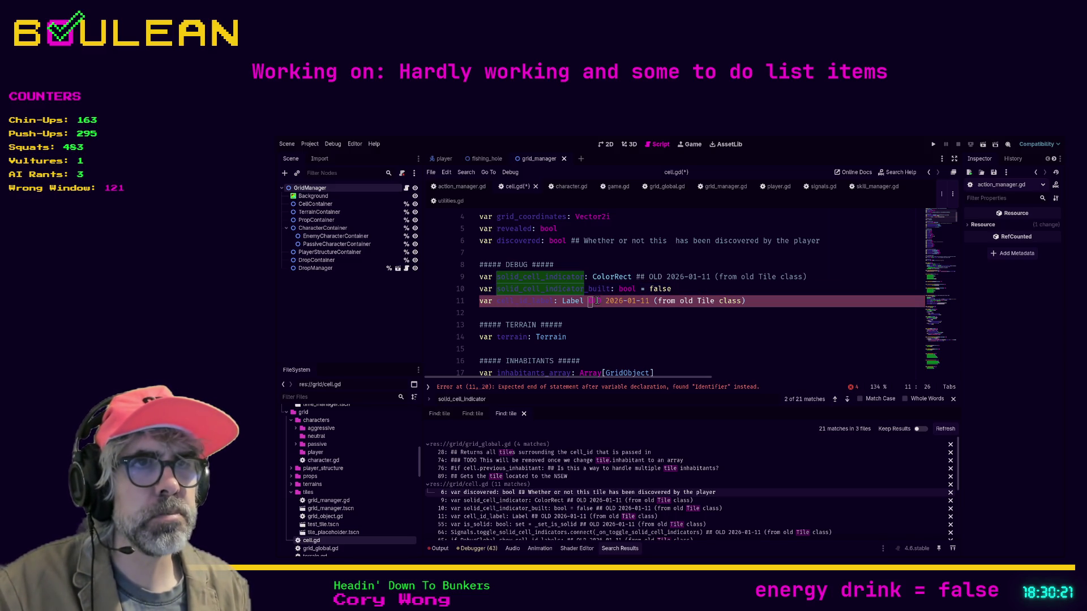
key("shift+End")
key("BackSpace")
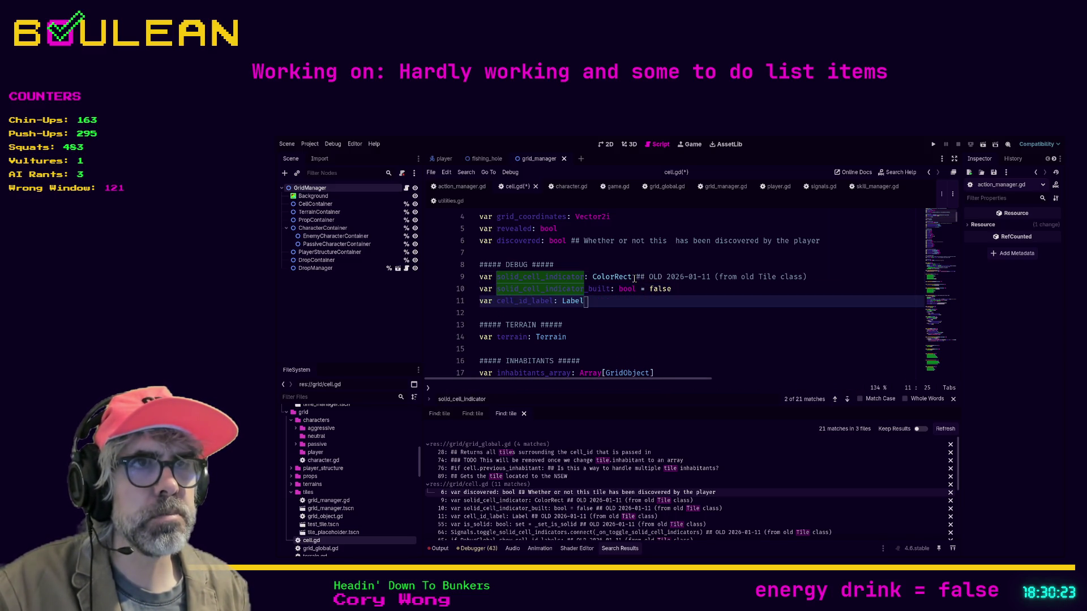
left_click(637, 276)
key("shift+End")
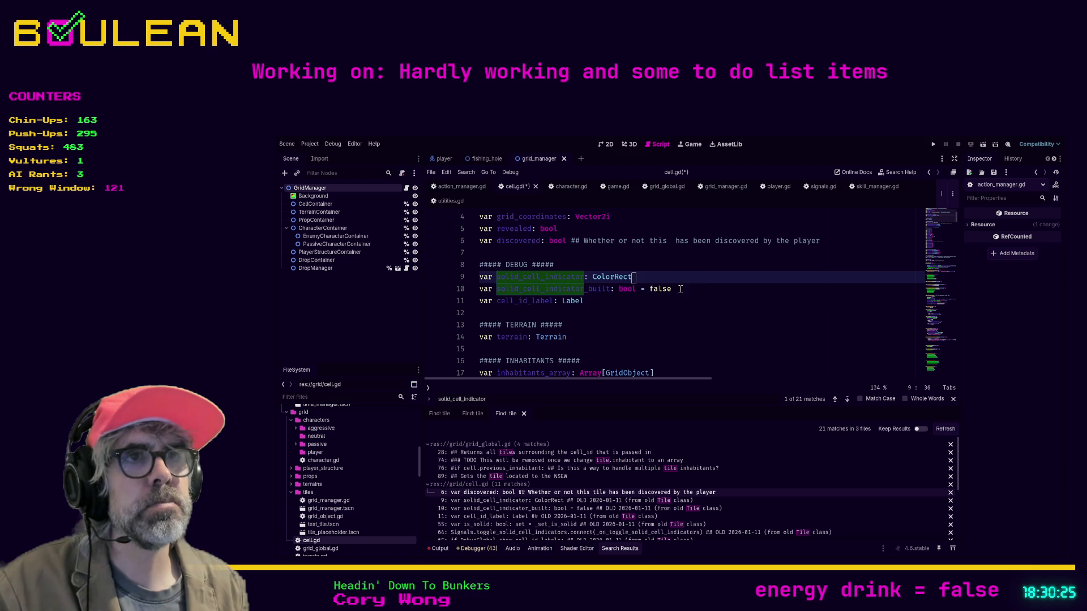
key("BackSpace")
left_click(642, 300)
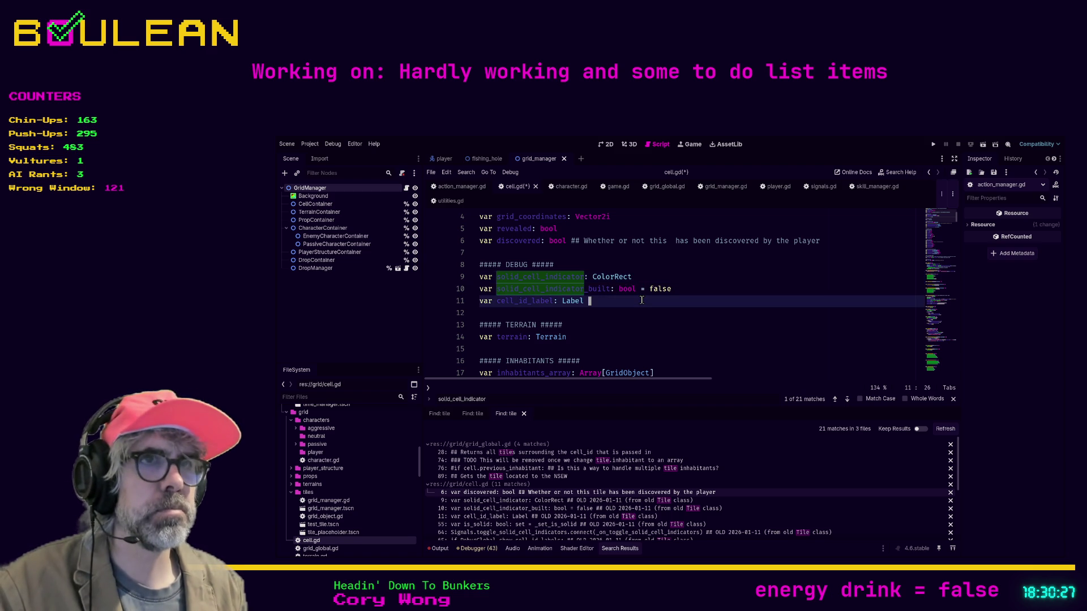
key("Escape")
key("ctrl+s")
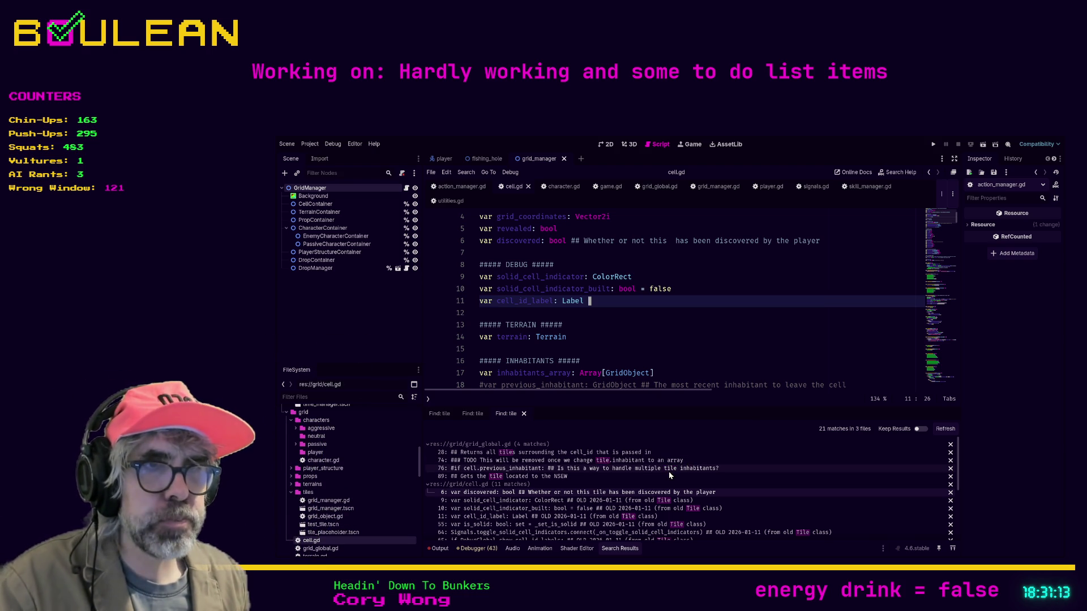
Step: Refresh the tile search and delete the old Tile-class comment on line 65 of cell.gd
left_click(945, 428)
left_click(566, 508)
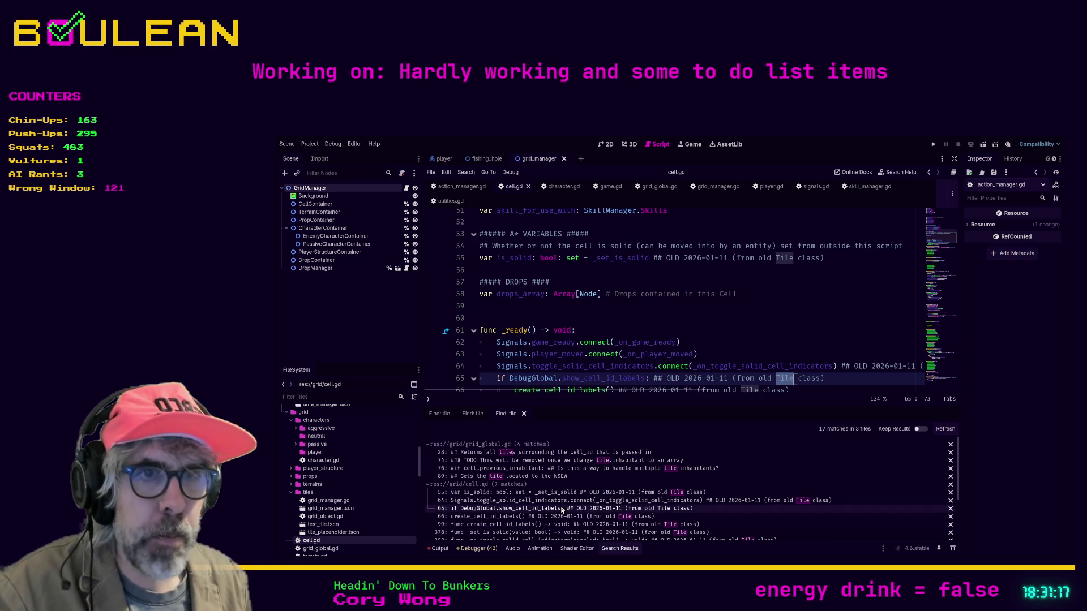
scroll(623, 317, "down", 2)
left_click_drag(632, 346, 634, 332)
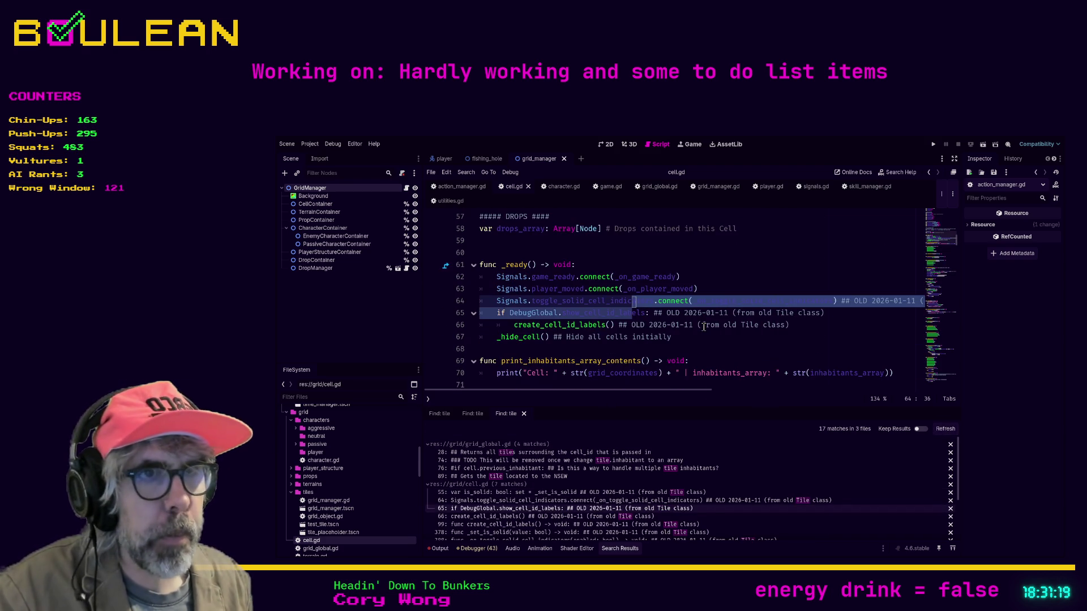
left_click(687, 335)
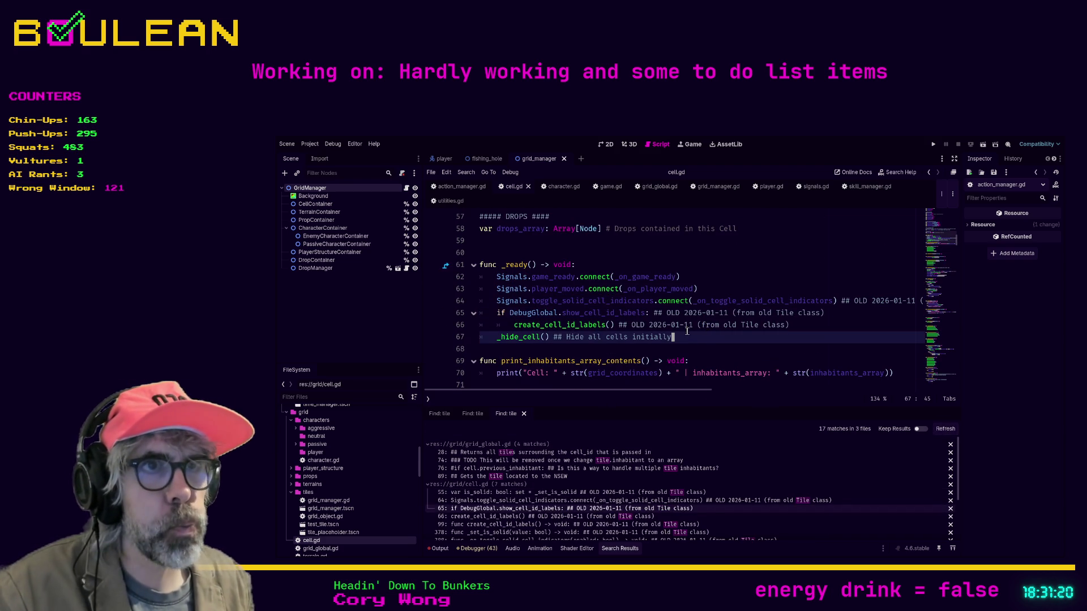
left_click(654, 313)
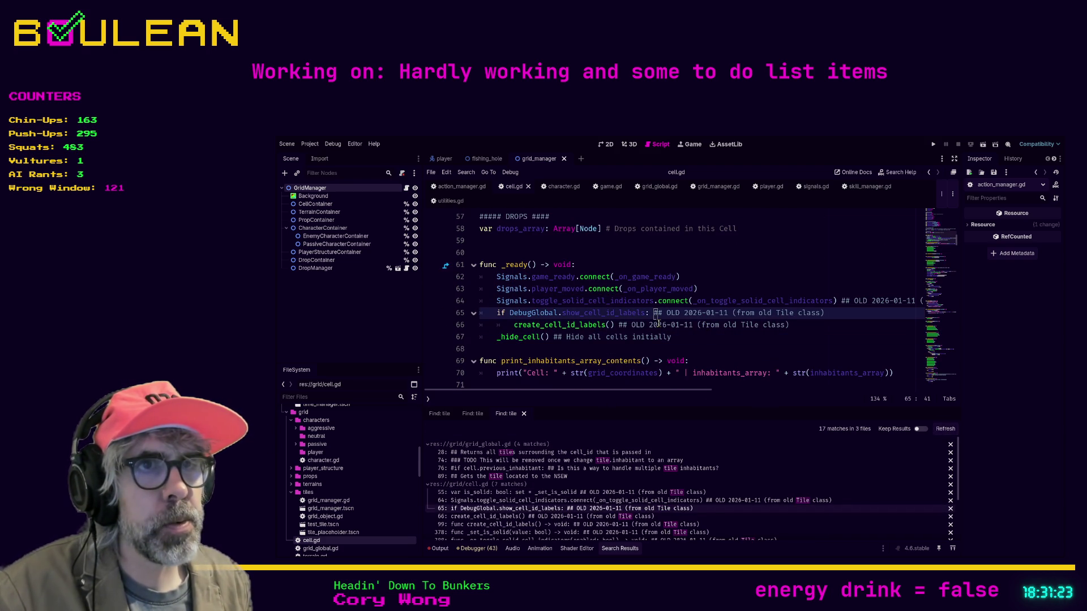
left_click(652, 316)
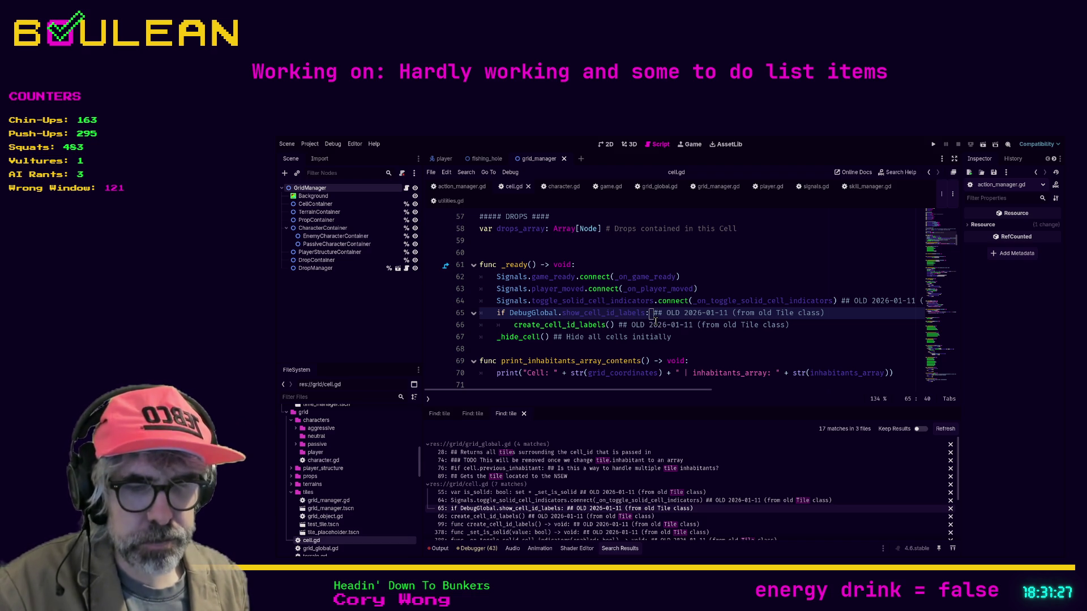
key("shift+End")
key("Delete")
Step: Delete the old Tile-class comments on lines 66 and 64, save cell.gd, and refresh the search
left_click(623, 327)
key("BackSpace")
key("shift+End")
key("Delete")
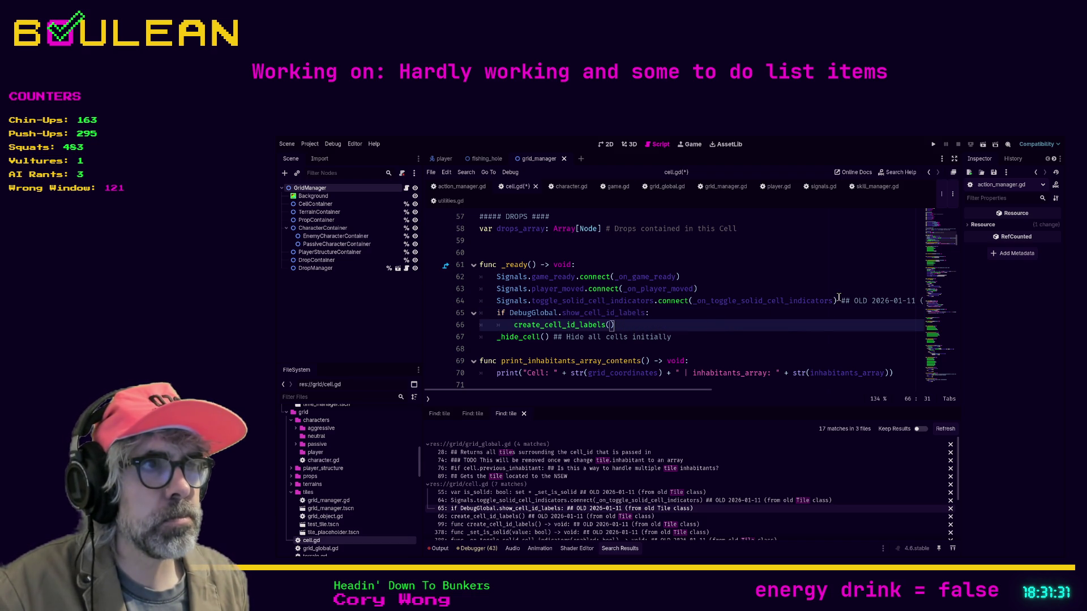
left_click(837, 300)
key("shift+End")
key("Delete")
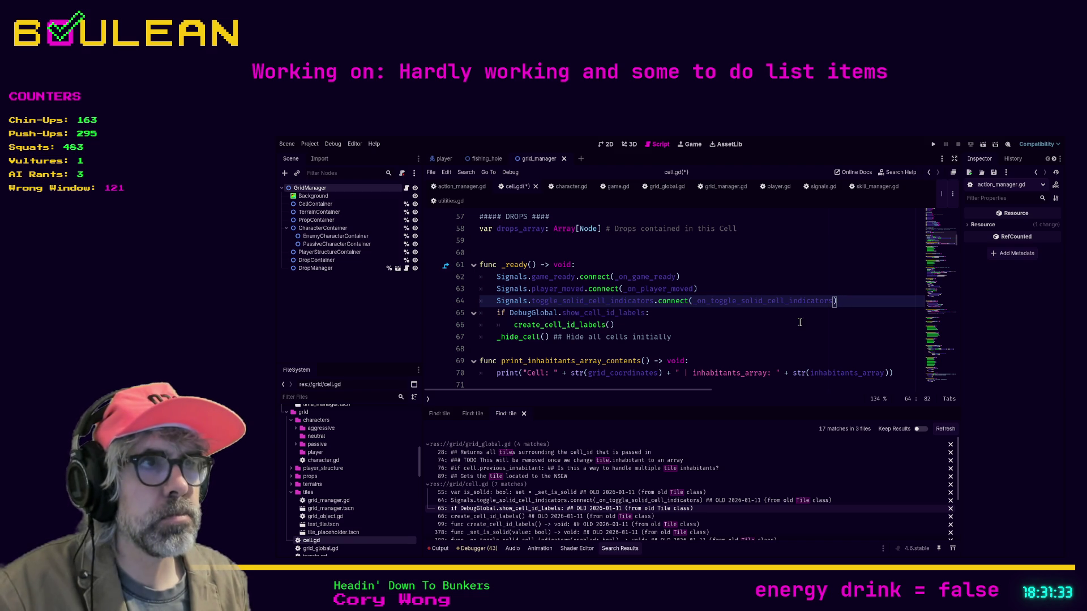
left_click(800, 322)
key("ctrl+s")
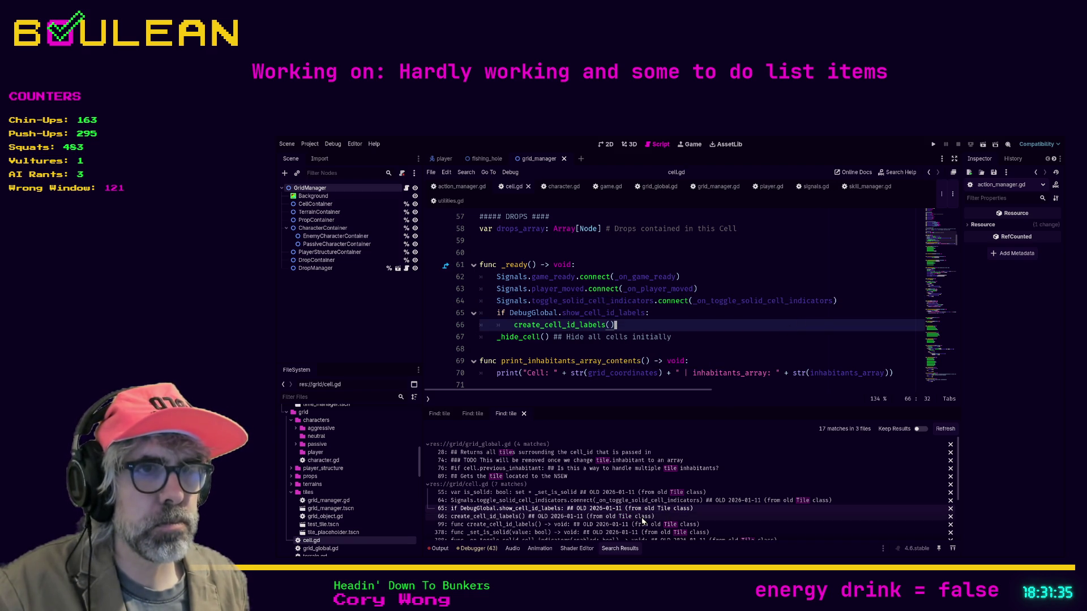
left_click(943, 429)
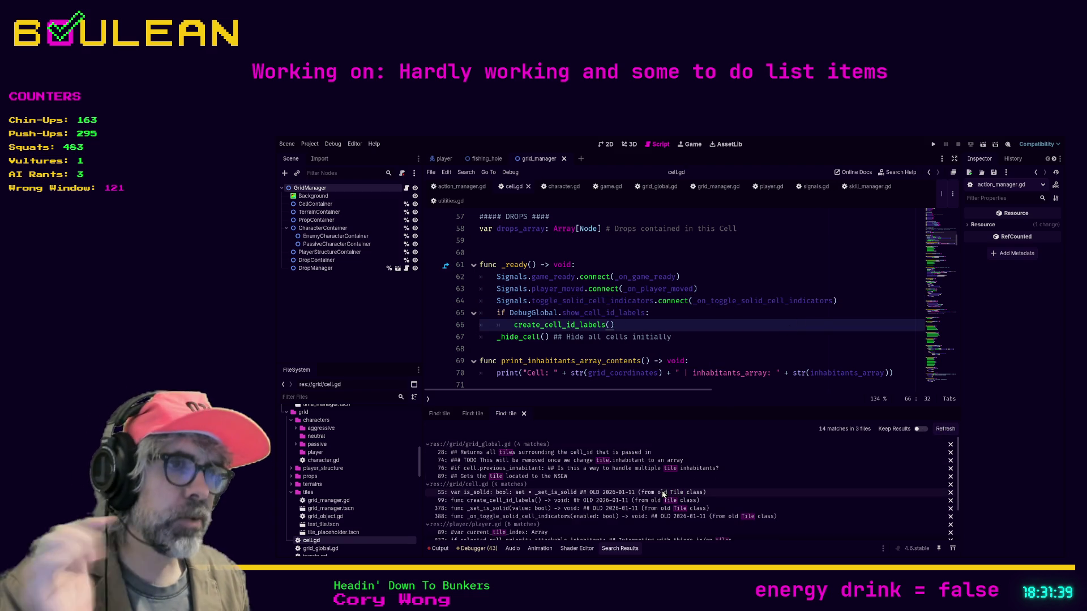
Step: Change 'tiles' to 'cells' in the line 28 comment of grid_global.gd
left_click(525, 457)
scroll(560, 327, "up", 3)
key("Left")
key("shift+Right")
key("shift+Right")
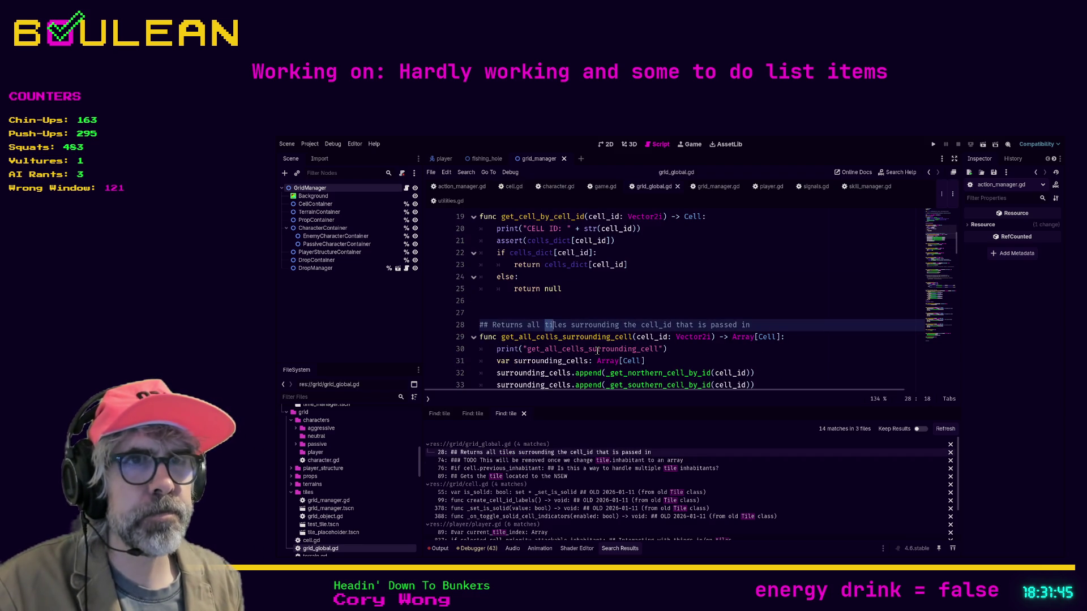
key("shift+Right")
key("shift+Right")
key("shift+Right")
type("cells")
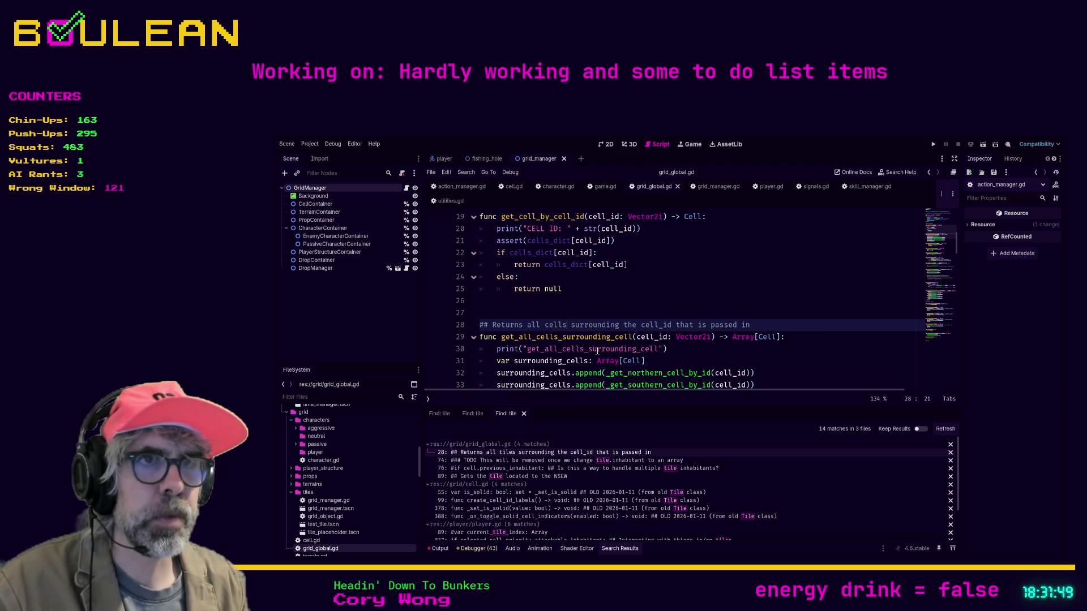
key("Up")
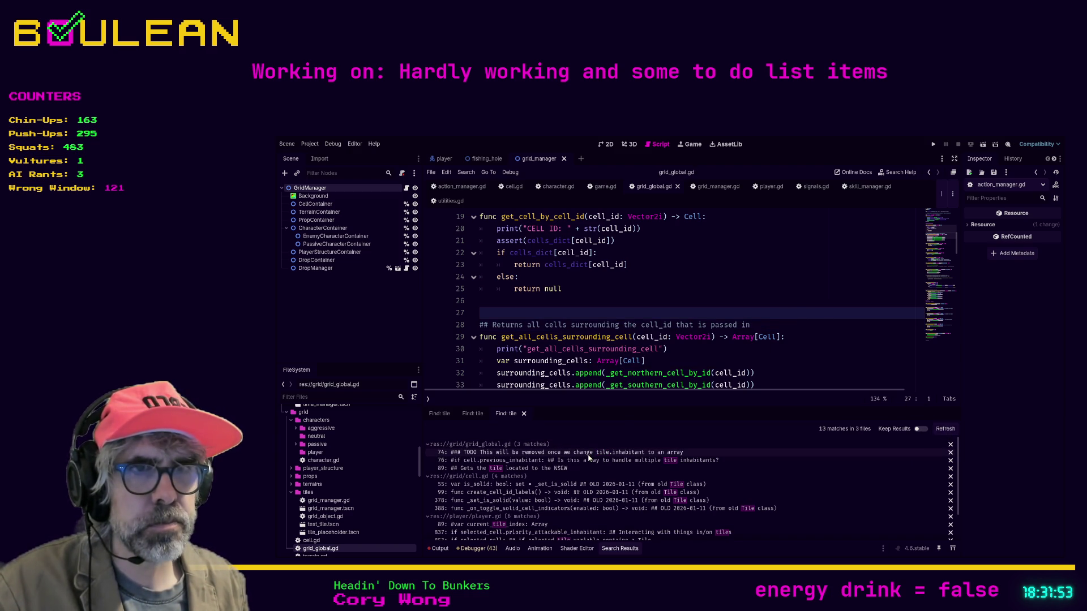
Step: Delete the commented-out set_previous_inhabitant block near line 74
left_click(588, 453)
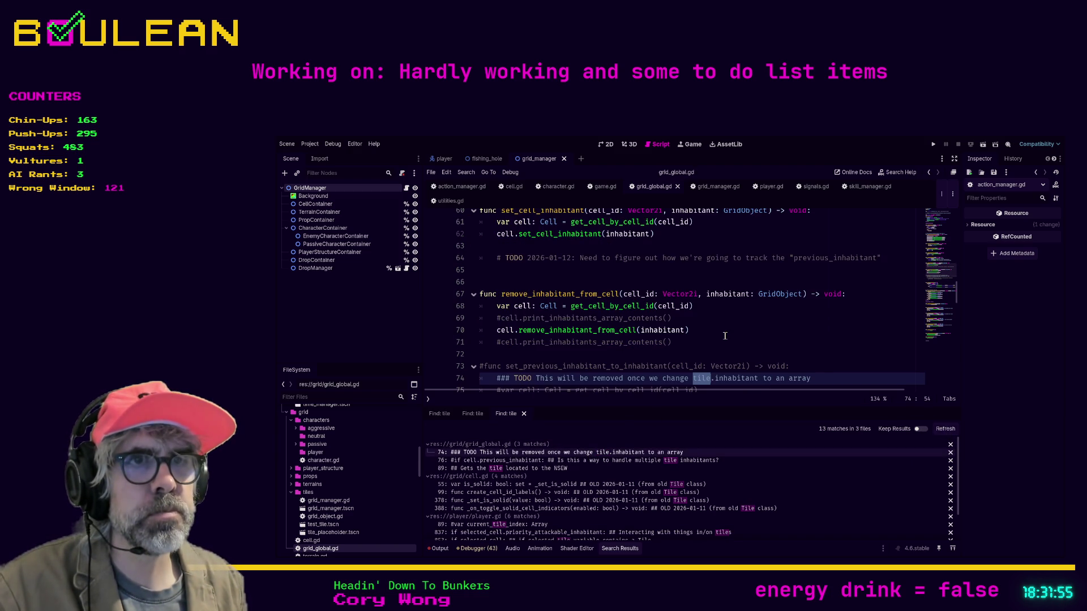
scroll(724, 336, "down", 2)
left_click_drag(554, 347, 467, 255)
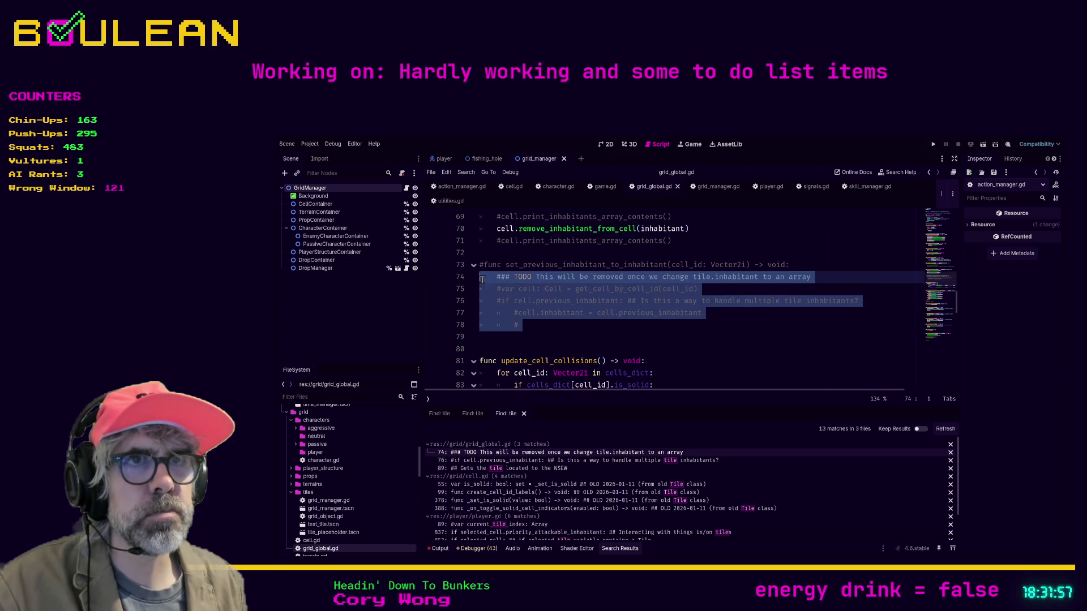
key("Delete")
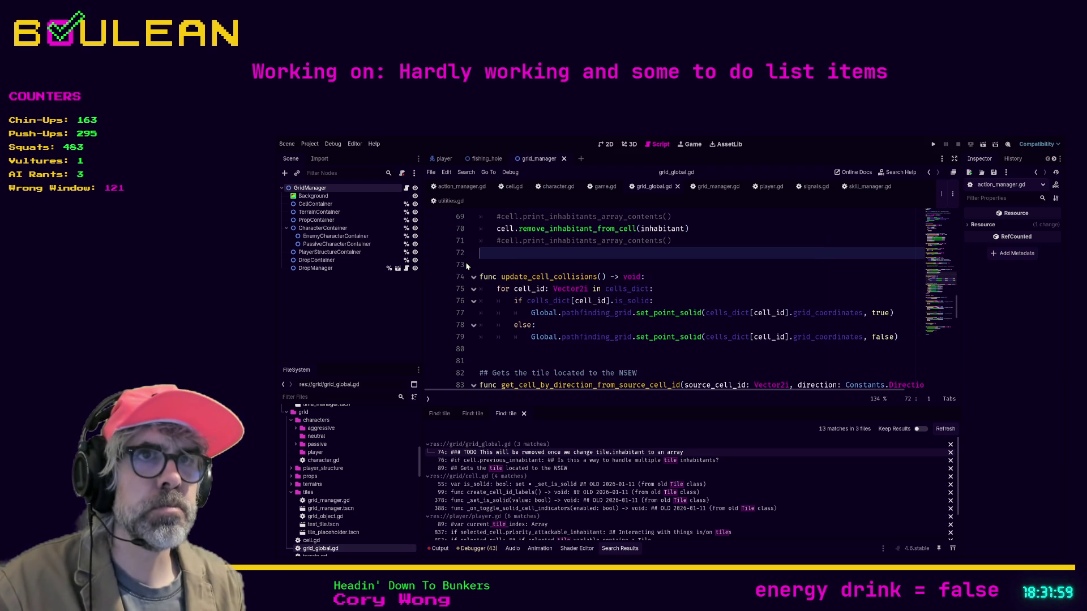
Step: Clear the commented-out print lines and extra blank lines in remove_inhabitant_from_cell, then save grid_global.gd
key("Up")
key("shift+End")
key("Delete")
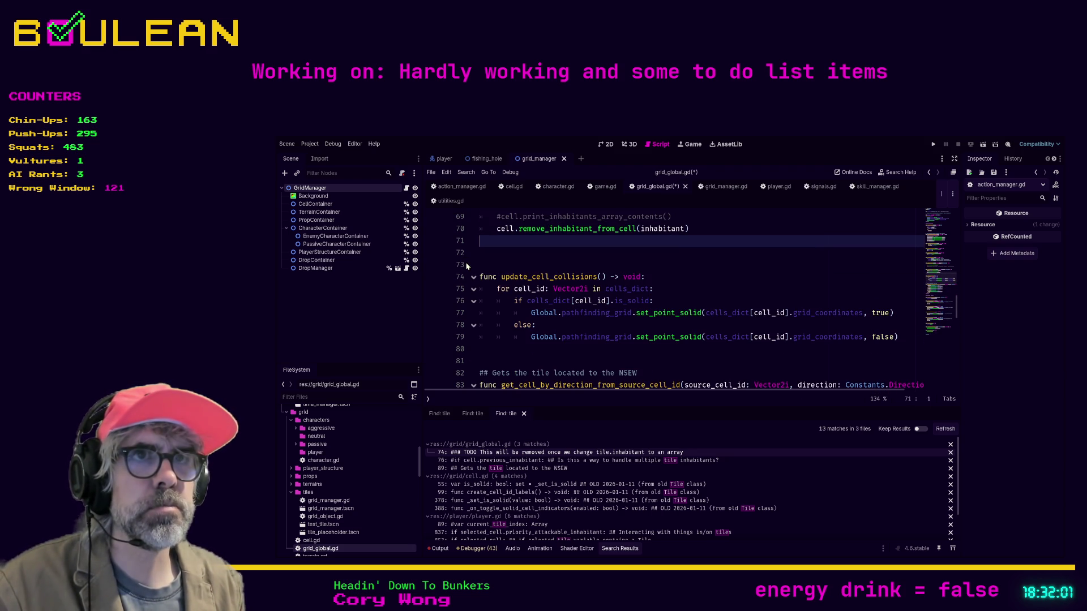
key("Up")
key("Up")
key("shift+End")
key("Delete")
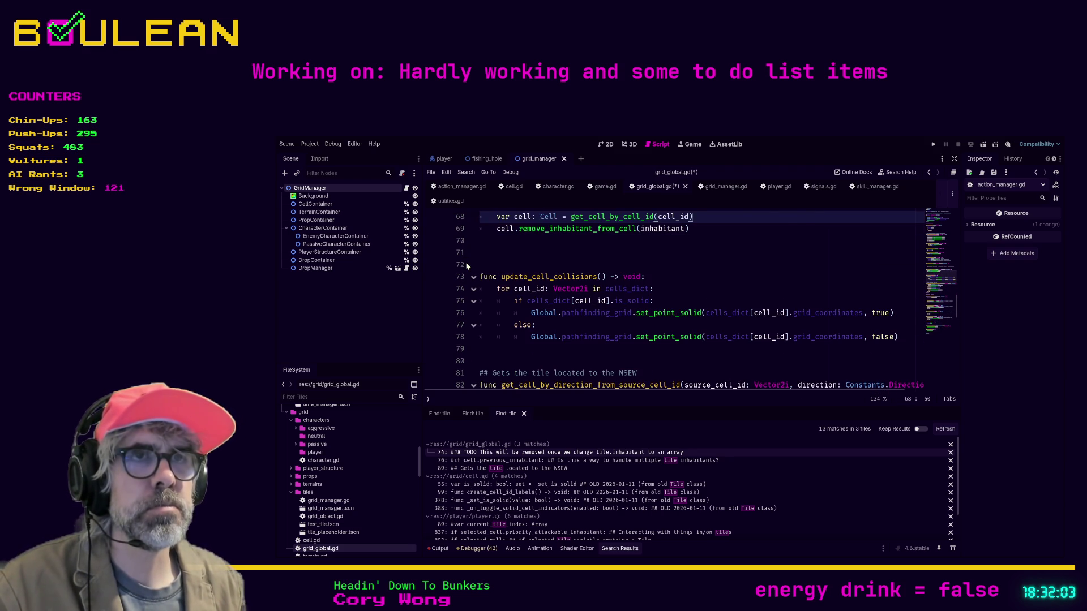
key("Delete")
key("End")
key("Down")
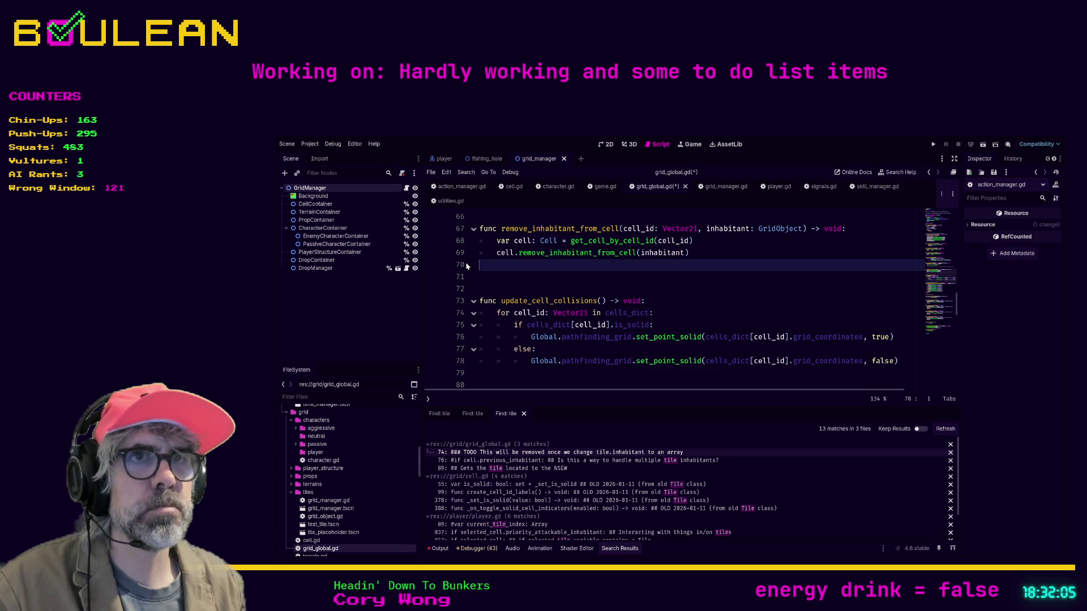
key("BackSpace")
key("Down")
key("Down")
key("ctrl+s")
Step: Replace 'tile' with 'Cell' in the line 80 NSEW comment and refresh the search
scroll(540, 361, "down", 2)
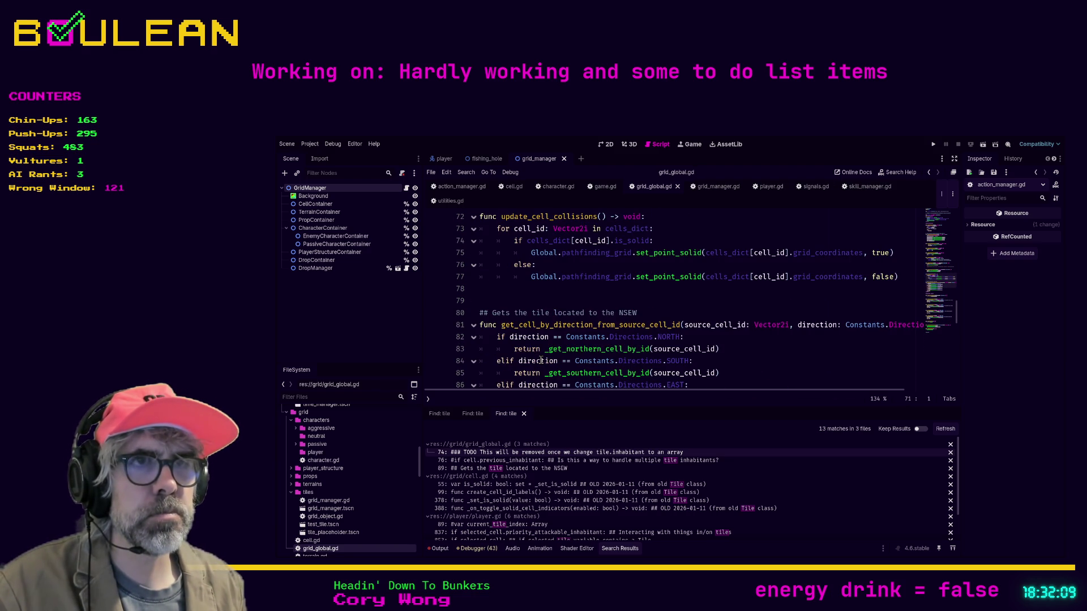
double_click(539, 313)
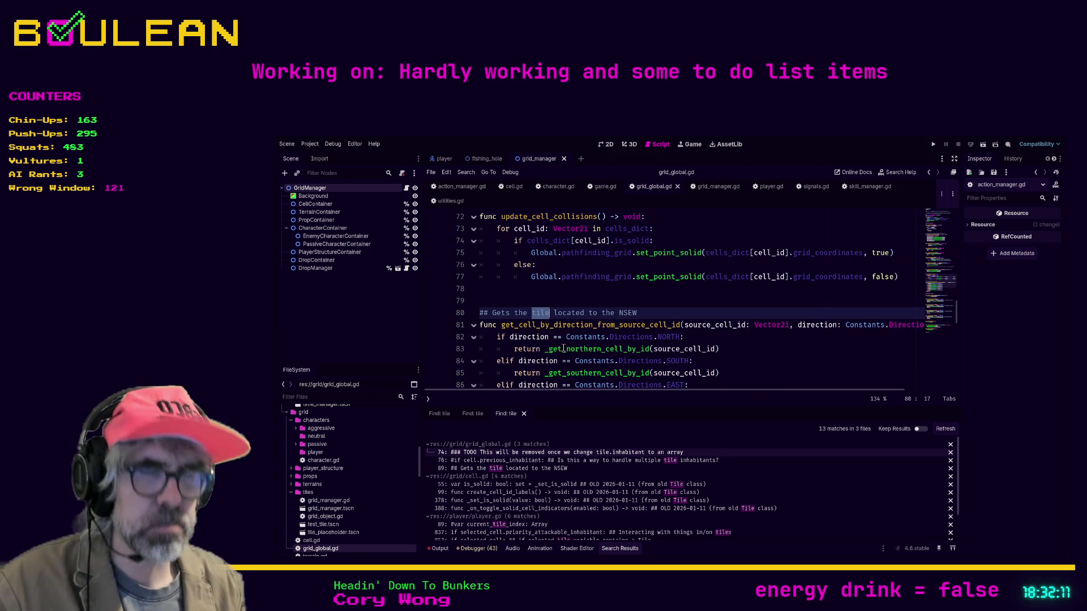
type("Cell")
left_click(747, 349)
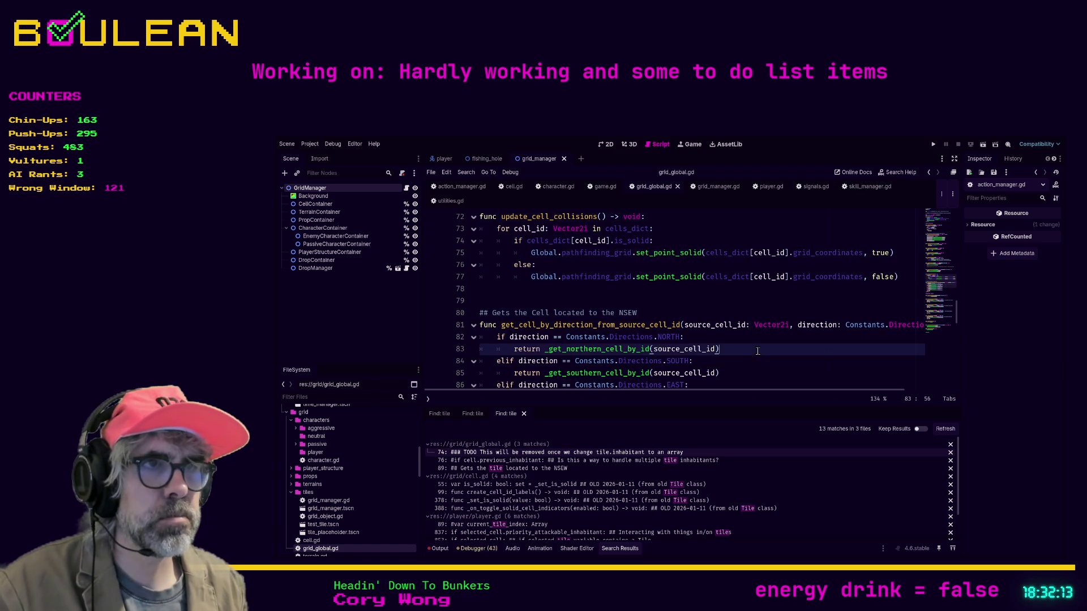
left_click(940, 429)
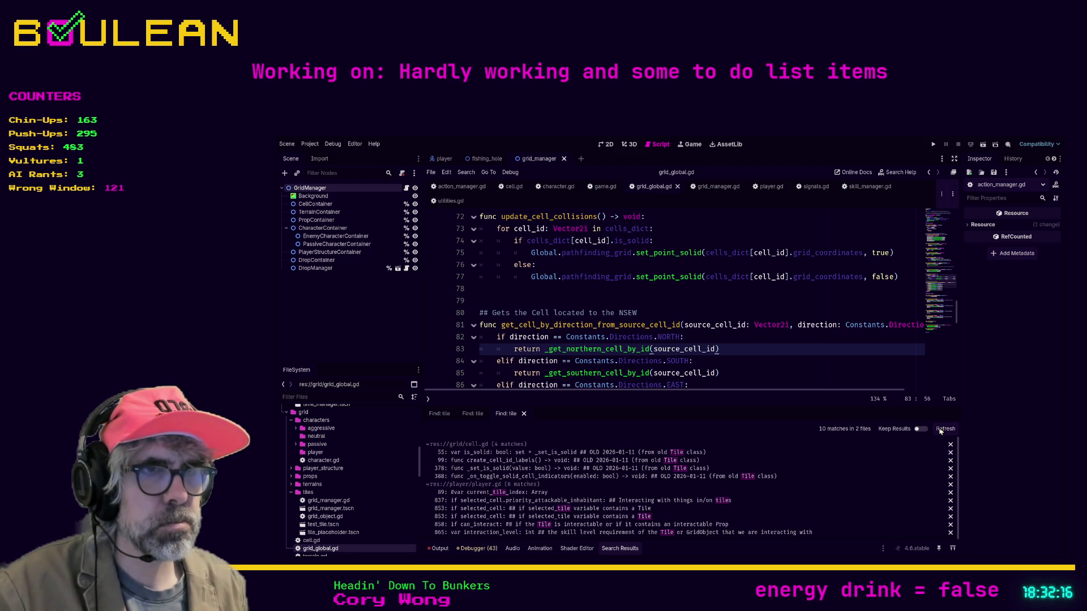
Step: Delete the OLD Tile-class comment on line 55 of cell.gd, save, and refresh the search
left_click(589, 453)
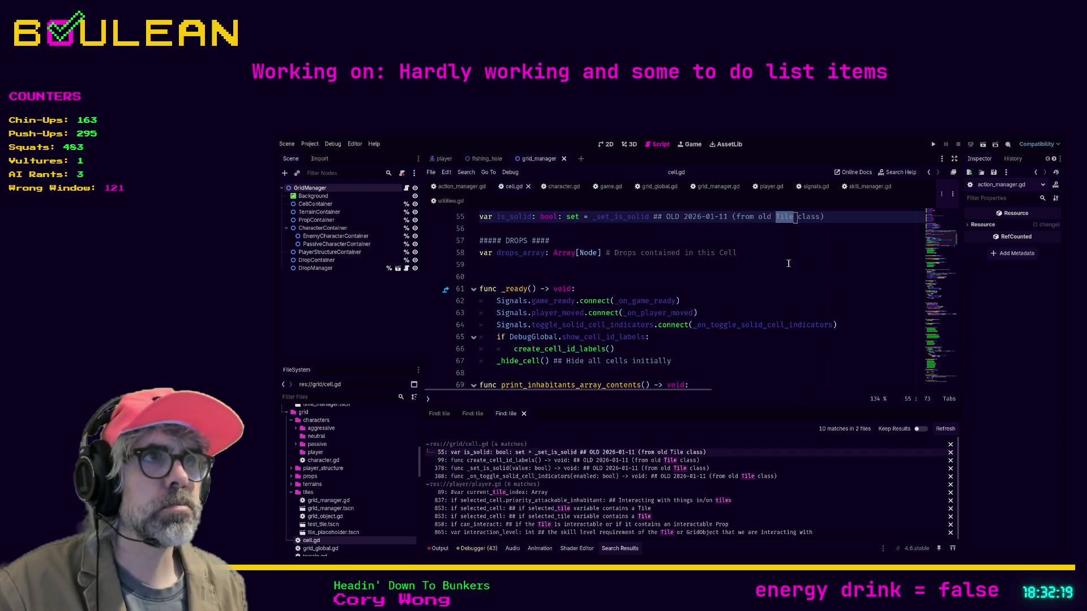
left_click(651, 216)
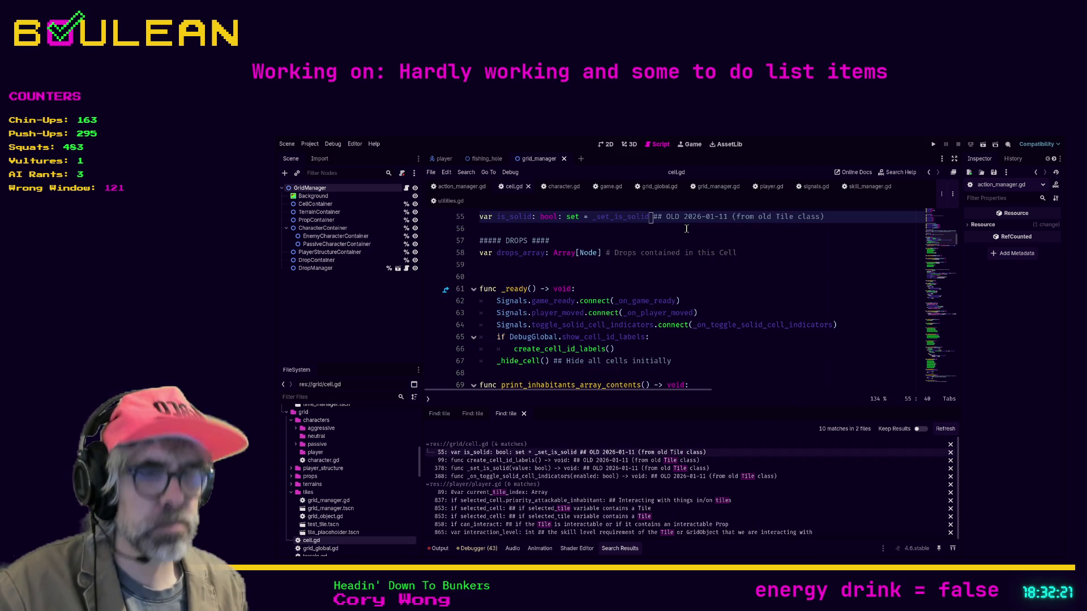
key("shift+End")
key("Delete")
key("Down")
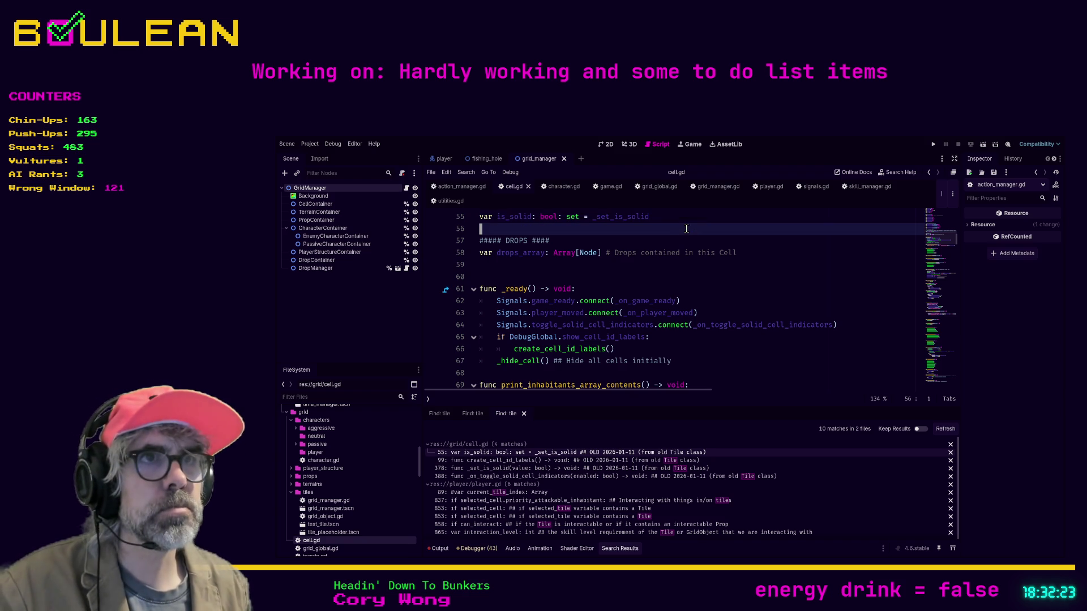
key("ctrl+s")
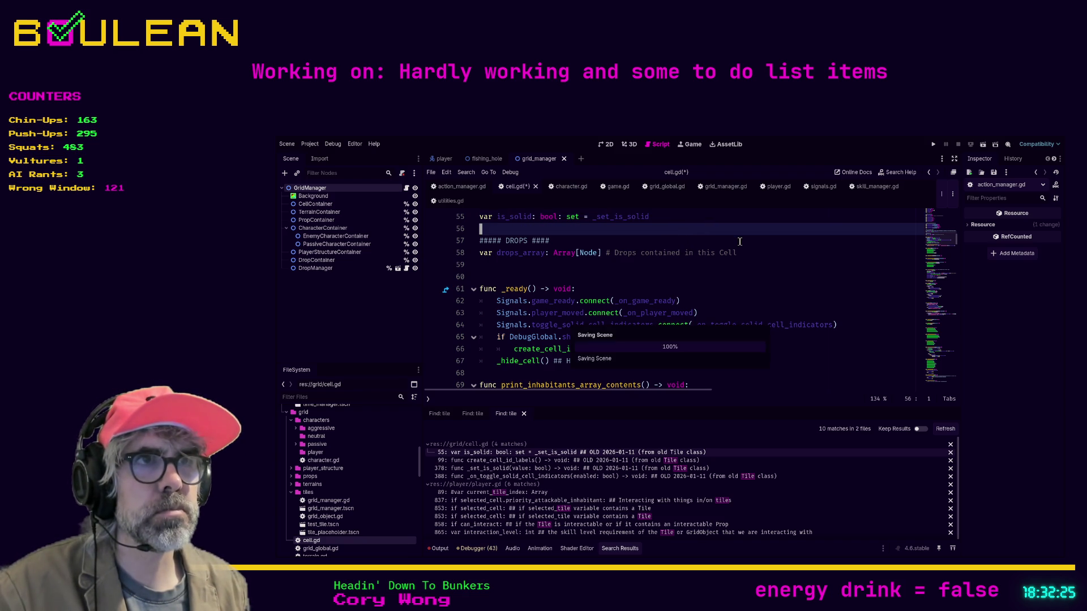
left_click(945, 428)
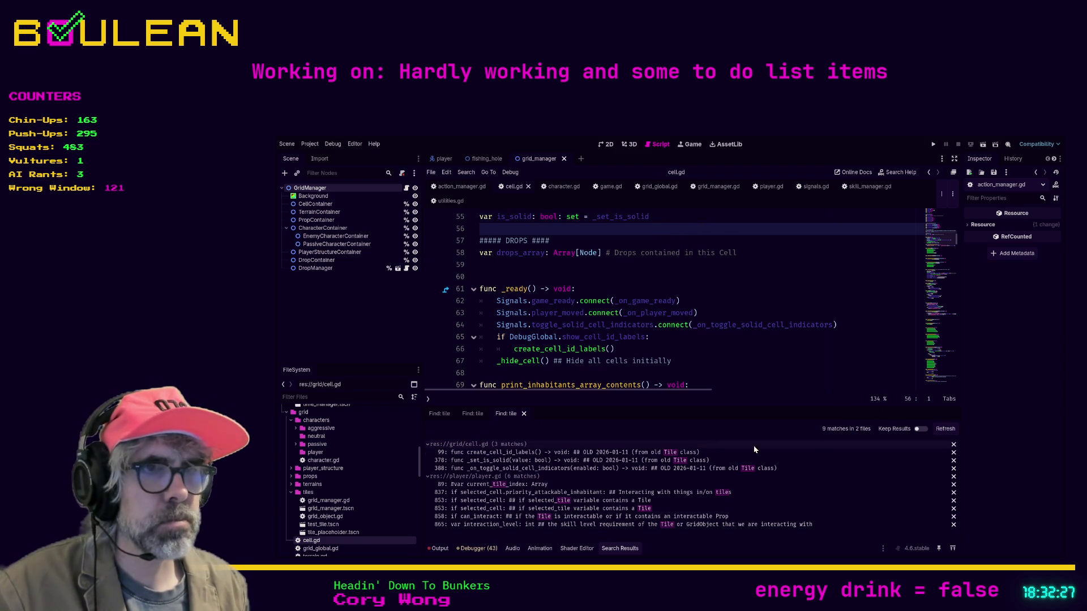
Step: Delete the OLD comment after create_cell_id_labels on line 99
left_click(532, 452)
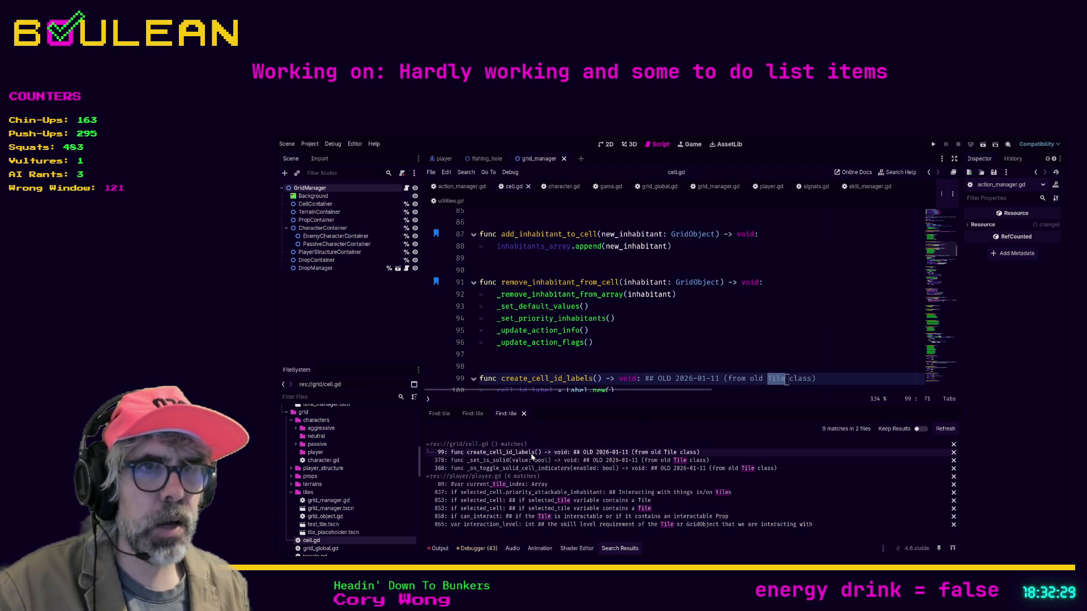
scroll(732, 350, "down", 1)
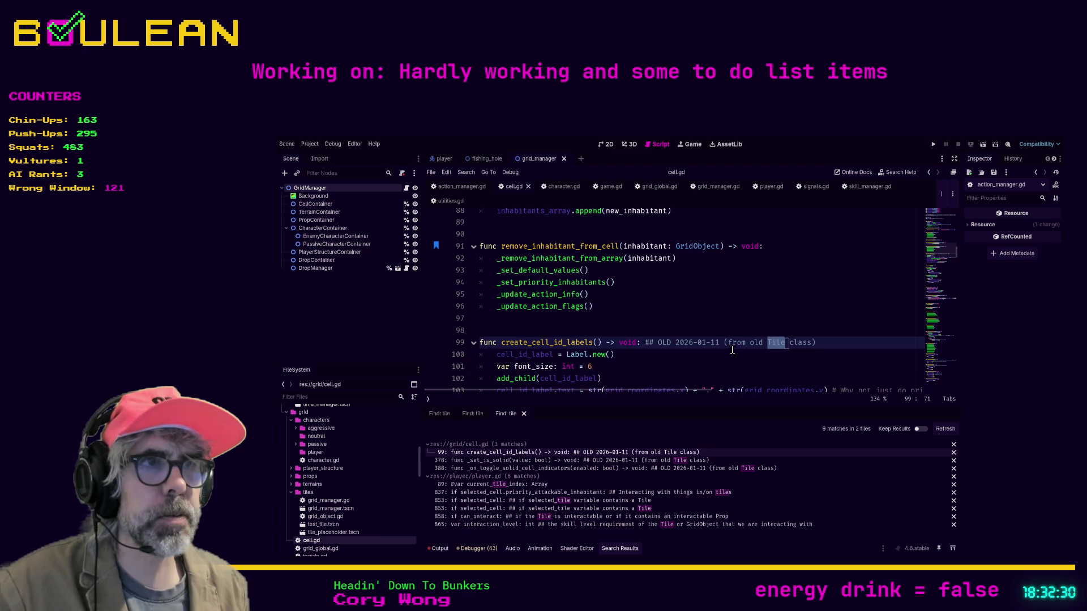
left_click(647, 349)
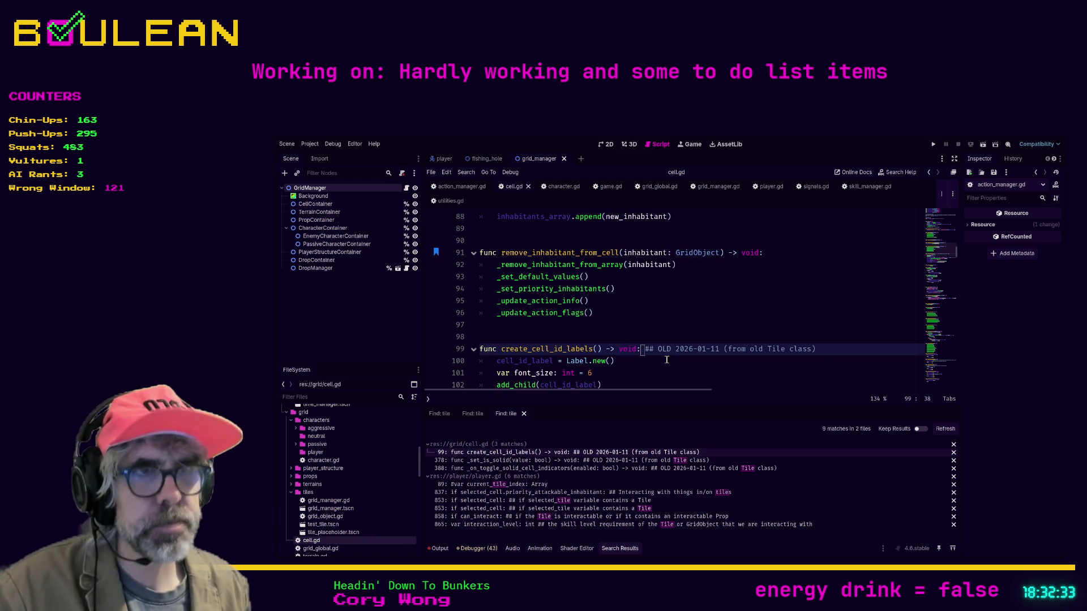
key("shift+End")
key("Delete")
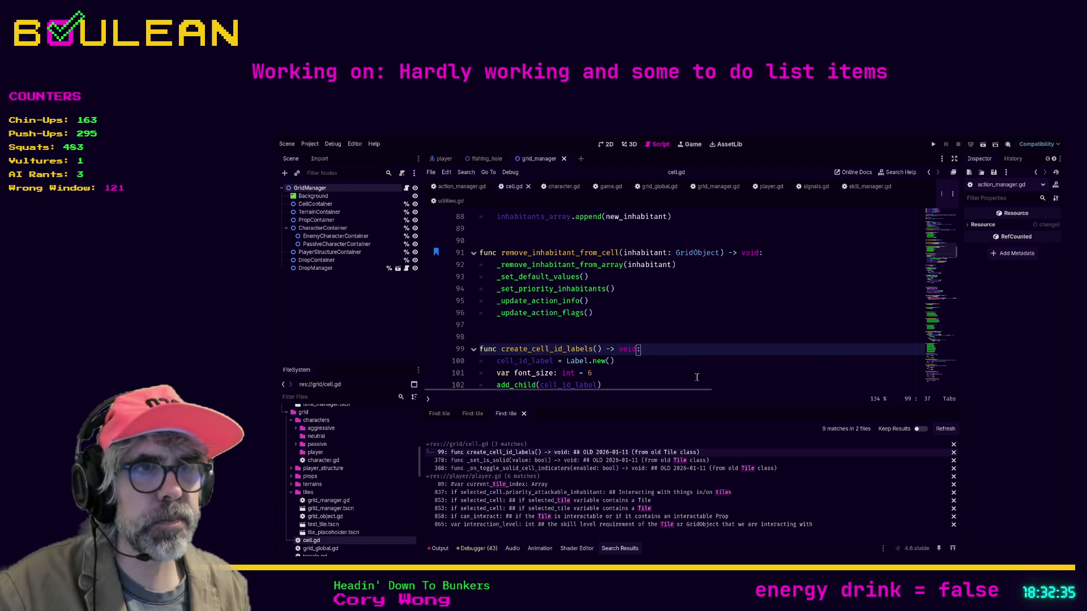
Step: Strip the OLD comments from _set_is_solid (line 378) and _on_toggle_solid_cell_indicators (line 388), then save
left_click(650, 460)
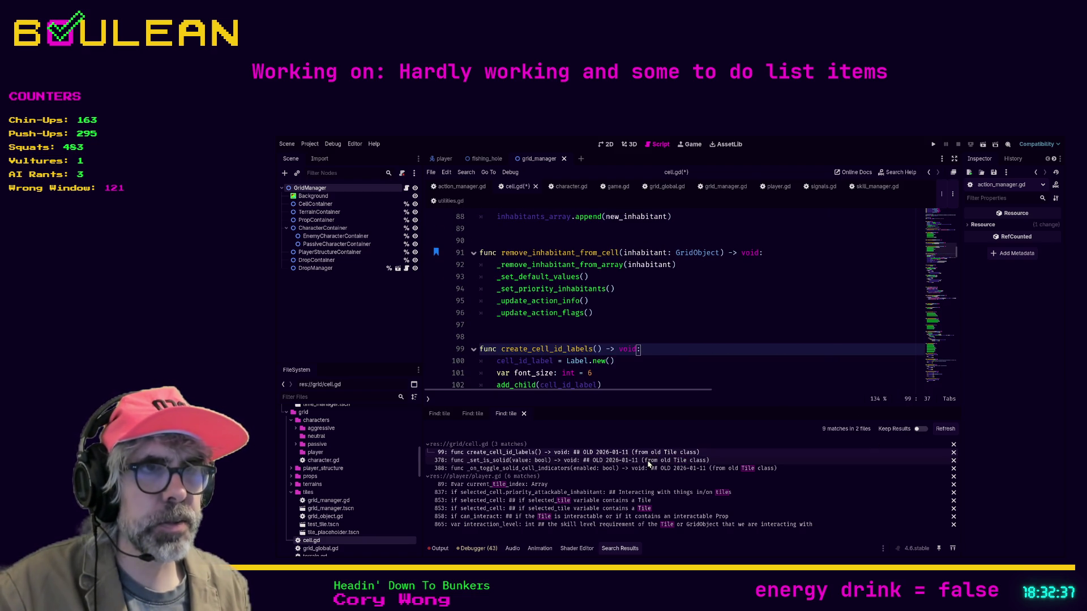
left_click_drag(653, 381, 656, 372)
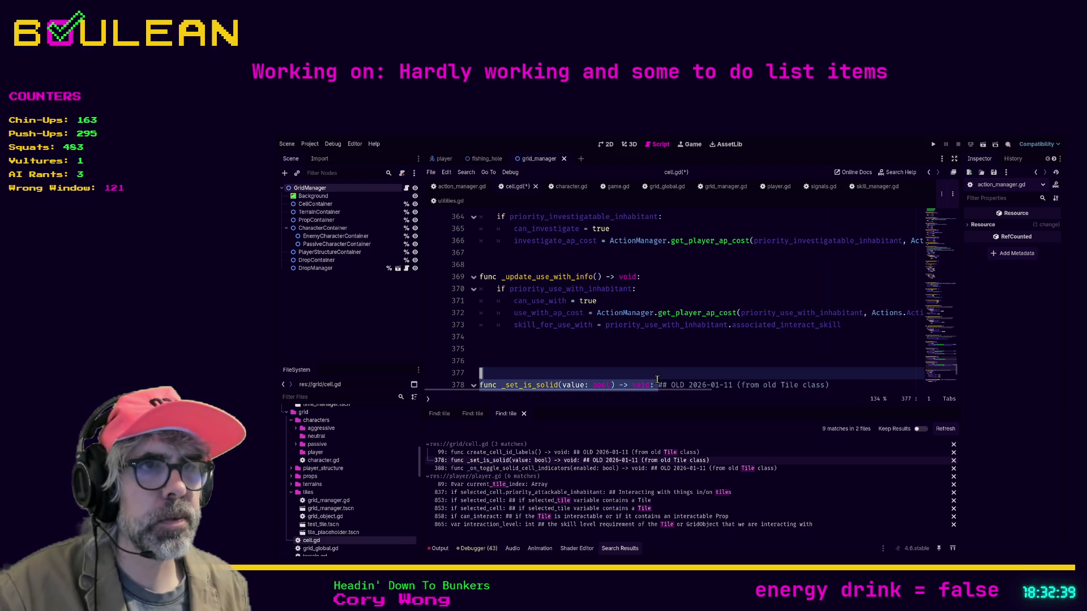
left_click(660, 381)
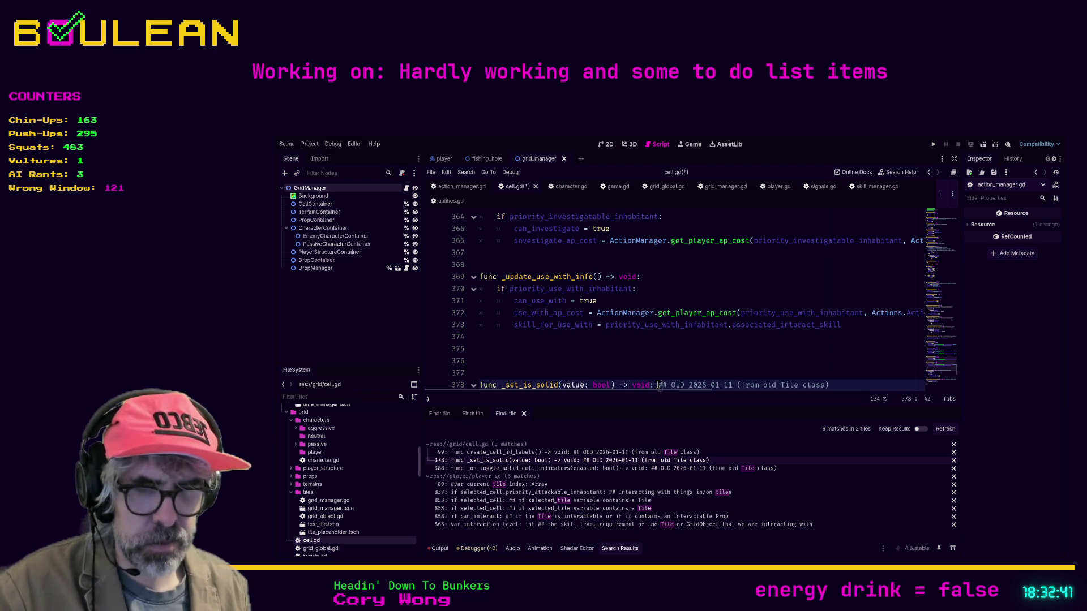
key("shift+End")
key("Delete")
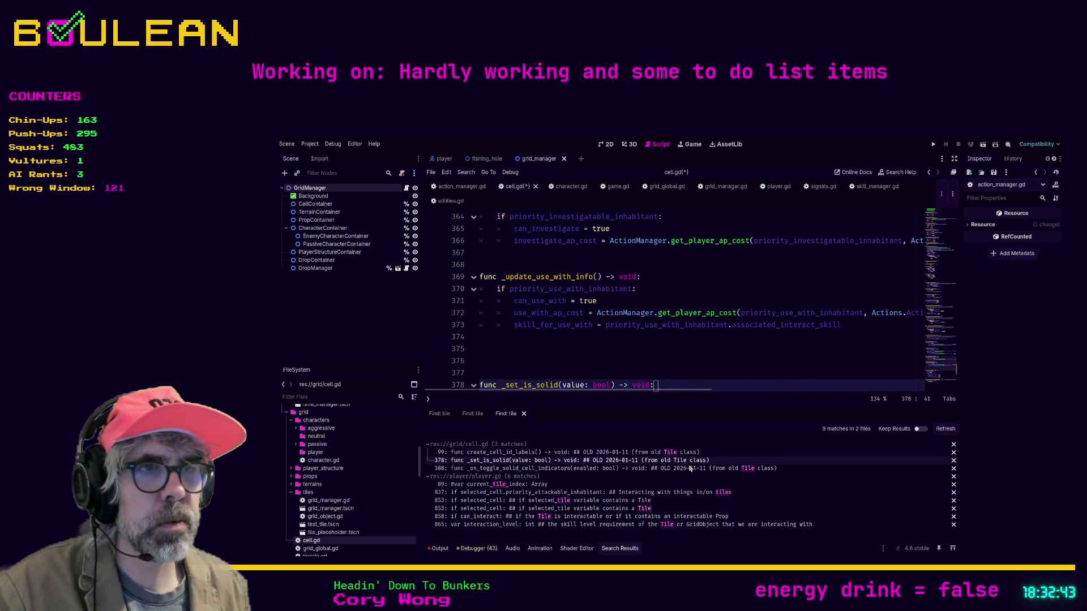
left_click(689, 468)
left_click_drag(743, 378, 749, 377)
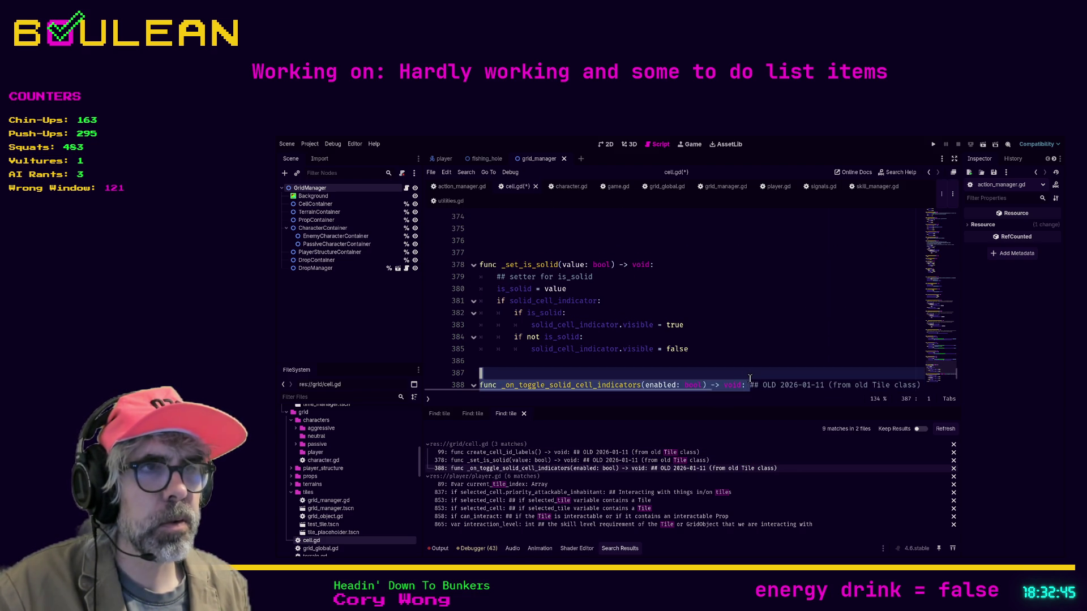
left_click(750, 385)
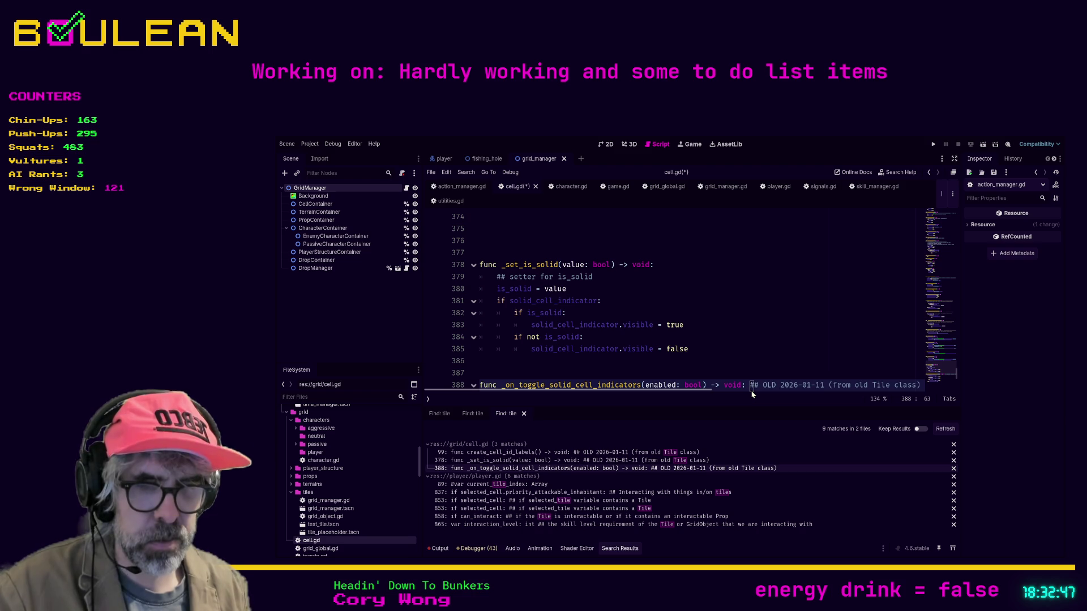
key("shift+End")
key("Delete")
key("BackSpace")
key("ctrl+s")
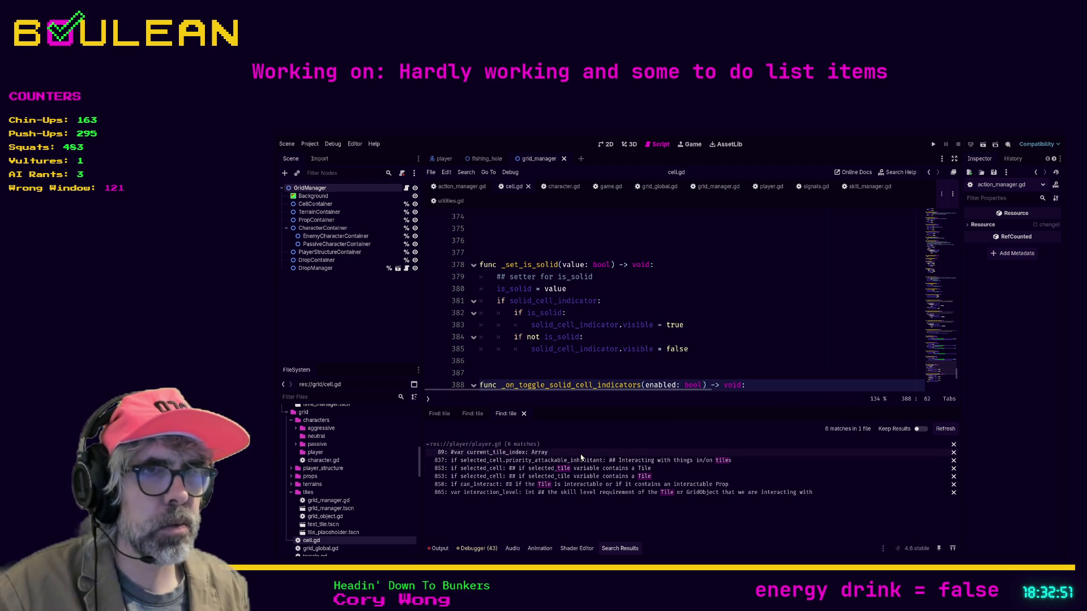
left_click(580, 453)
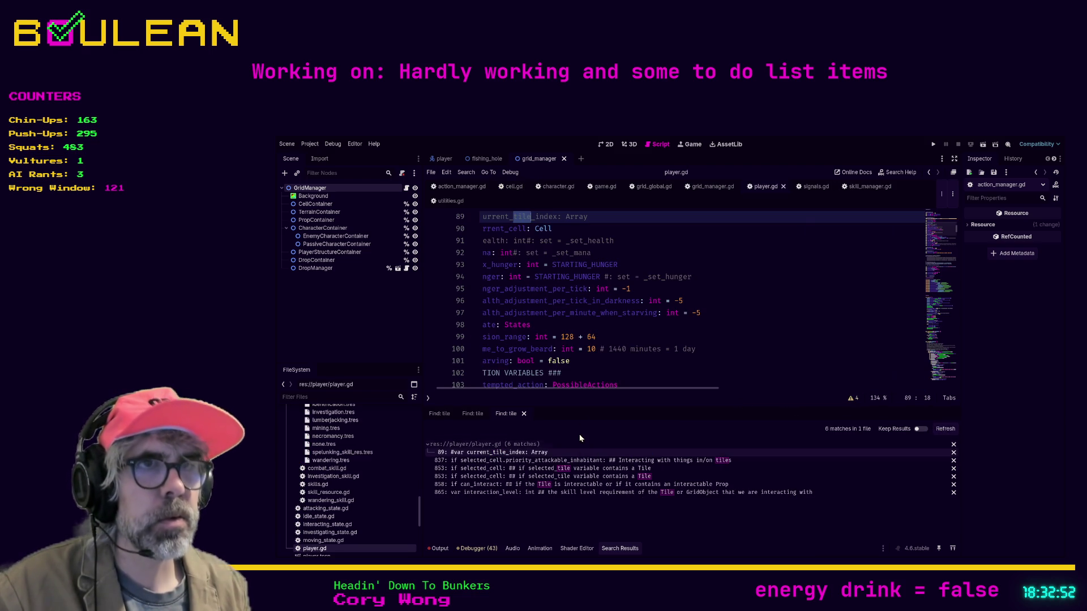
Step: Undo a stray edit on line 91, delete the commented-out current_tile_index line, and save player.gd
left_click(569, 241)
type("dd")
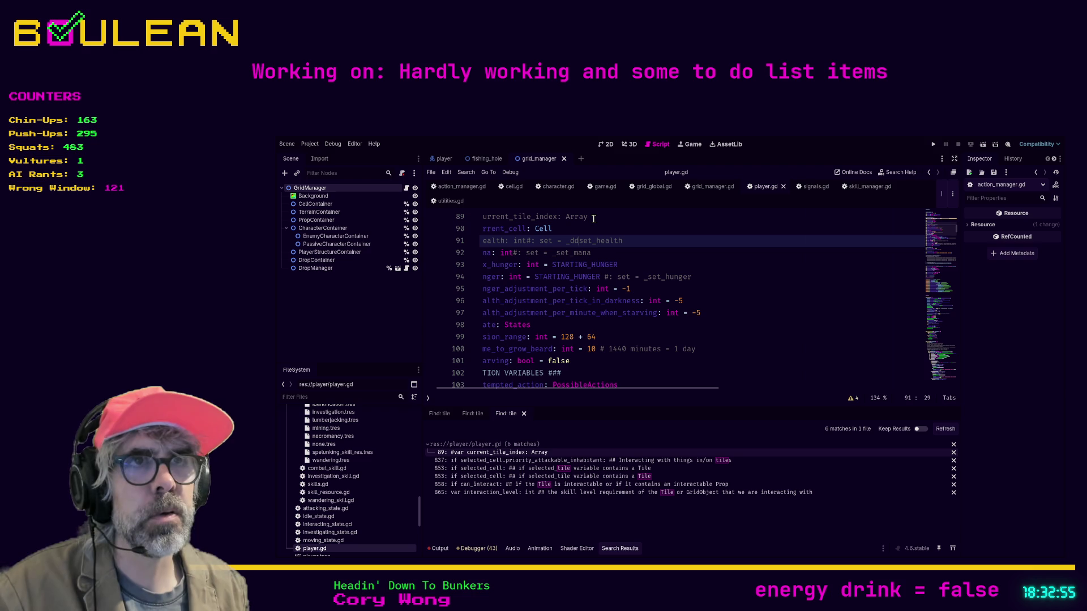
key("BackSpace")
key("BackSpace")
key("ctrl+shift+k")
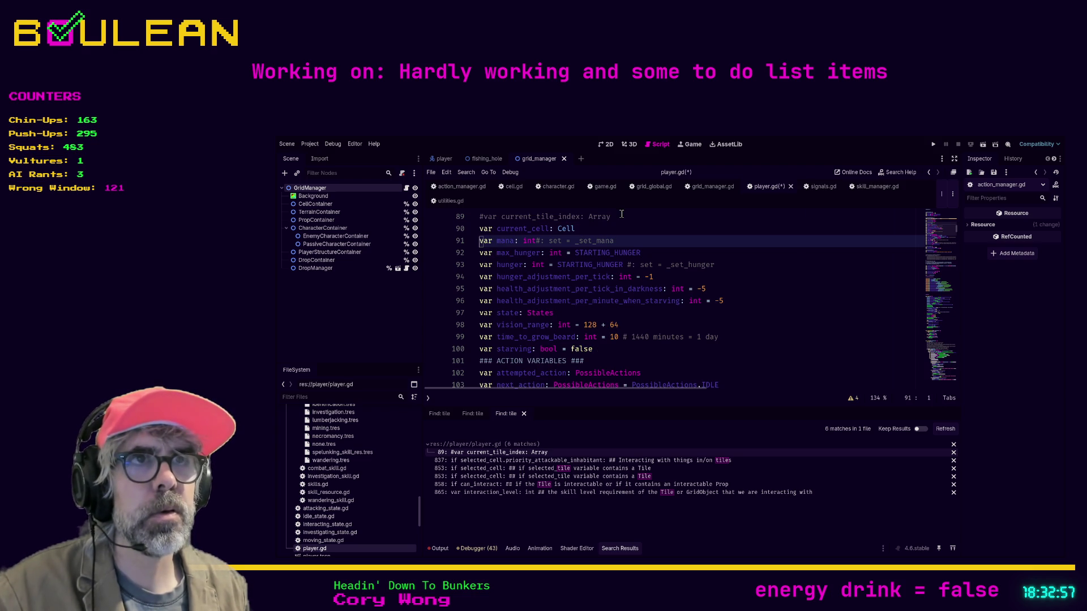
left_click(615, 217)
key("ctrl+shift+k")
left_click(637, 225)
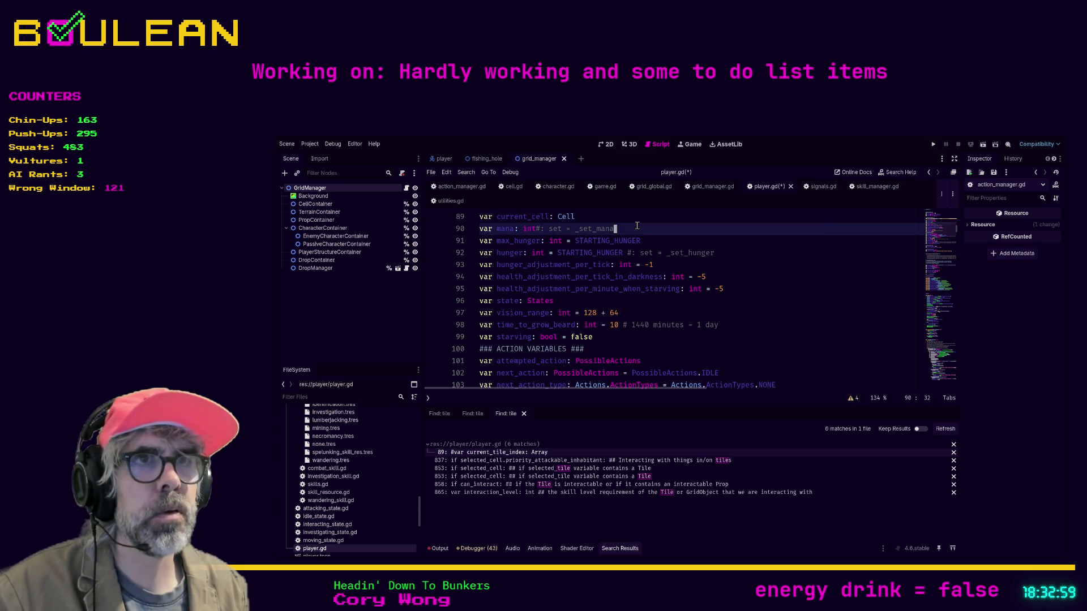
key("ctrl+s")
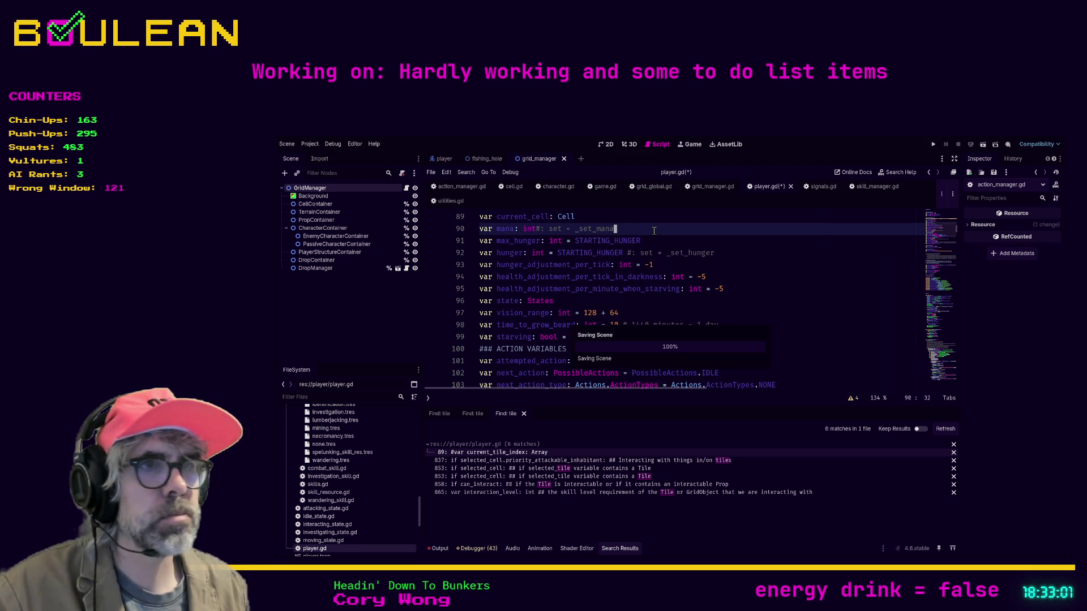
Step: Refresh the search and change 'tiles' to 'Cells' in the line 835 comment
left_click(640, 462)
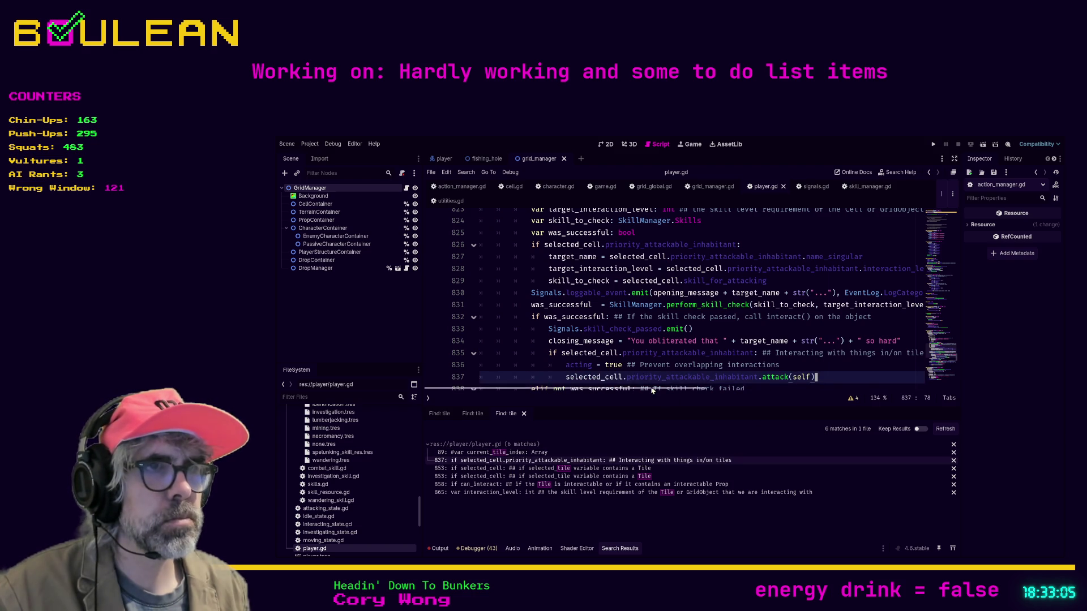
left_click(945, 428)
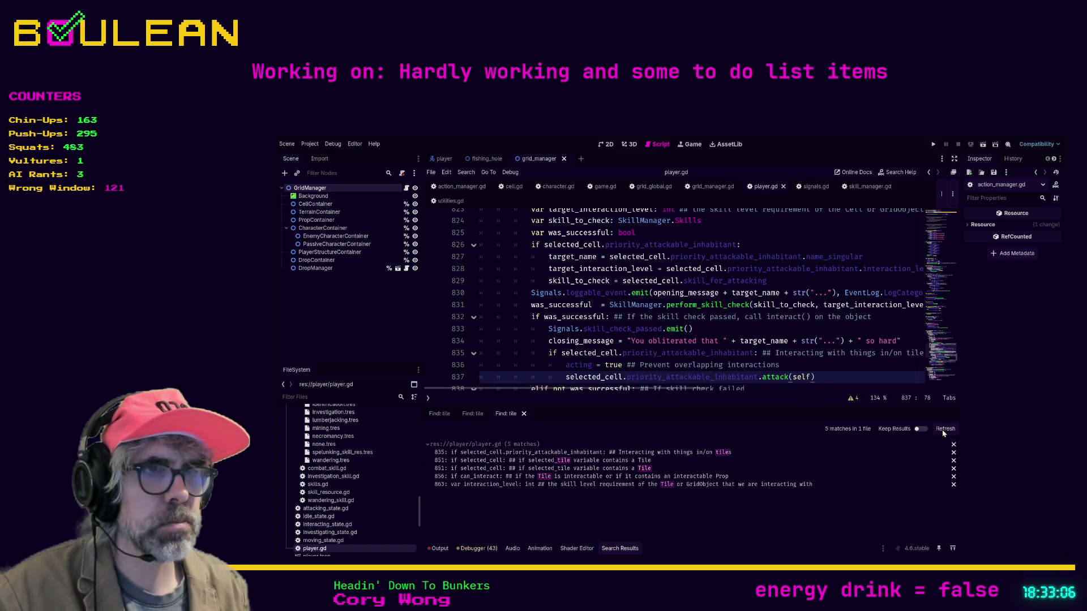
left_click(630, 452)
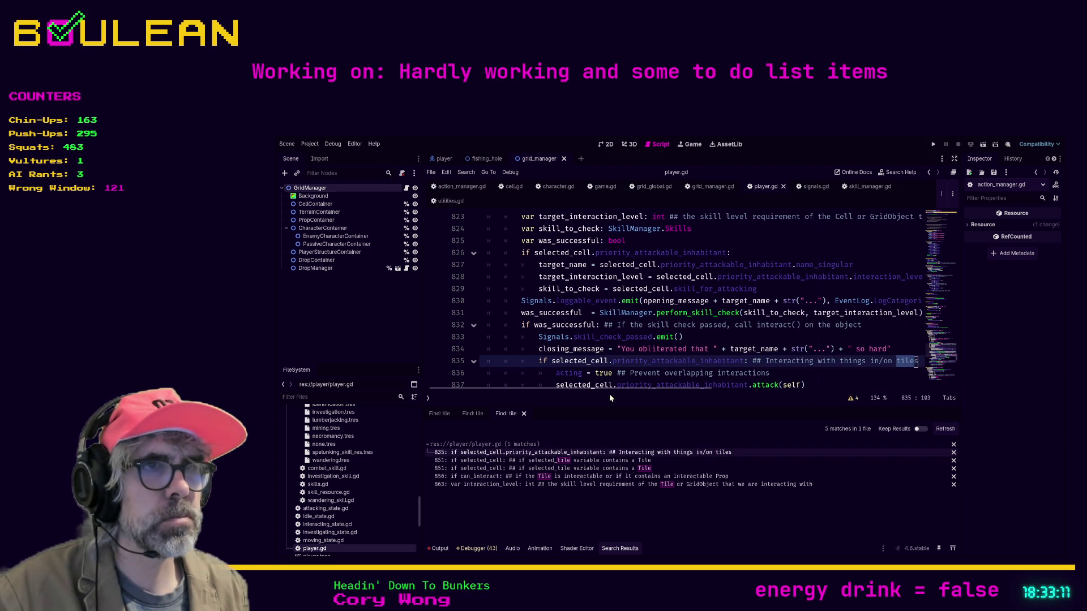
scroll(606, 388, "right", 3)
left_click(824, 361)
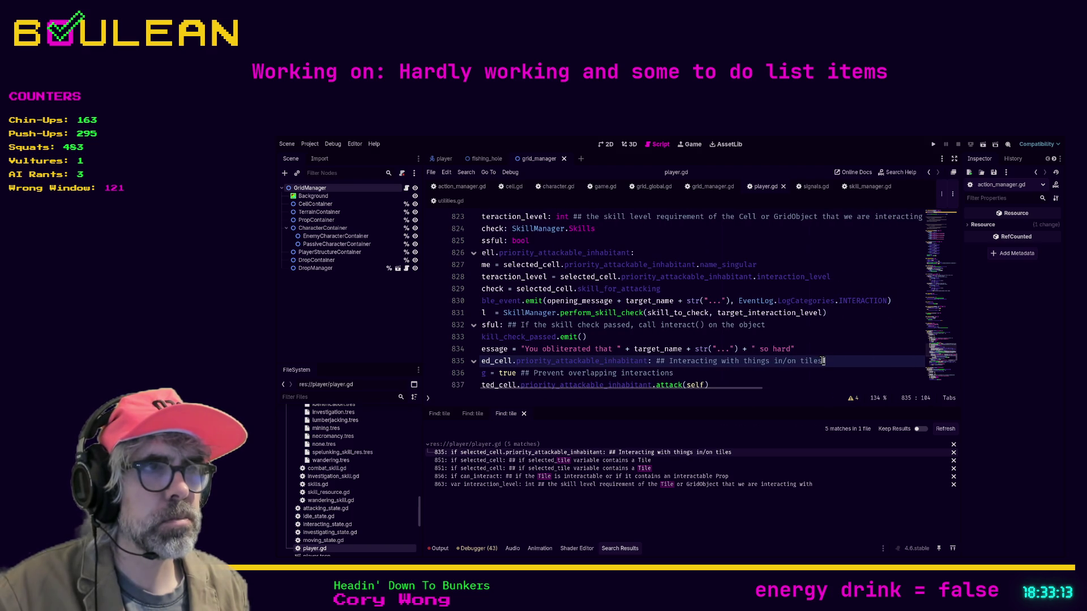
left_click(801, 361)
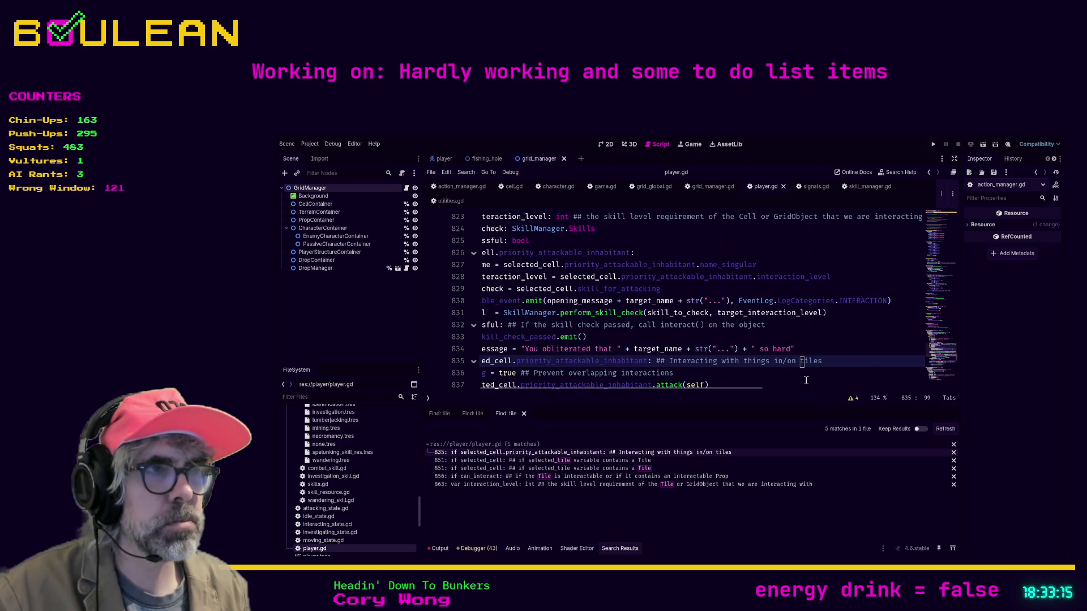
key("ctrl+Delete")
key("BackSpace")
type("c")
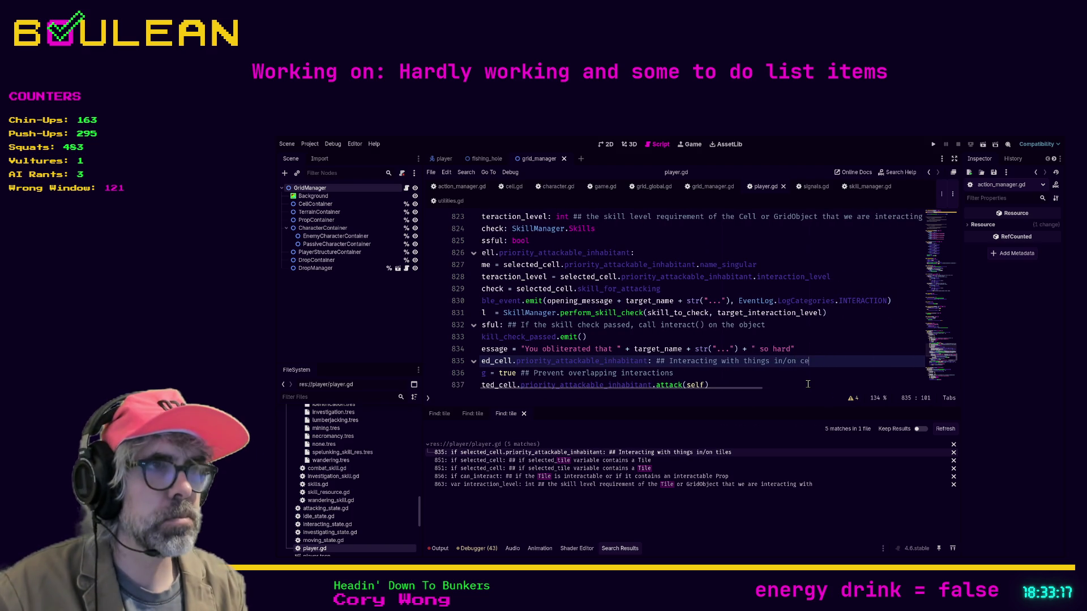
key("BackSpace")
type("Cells")
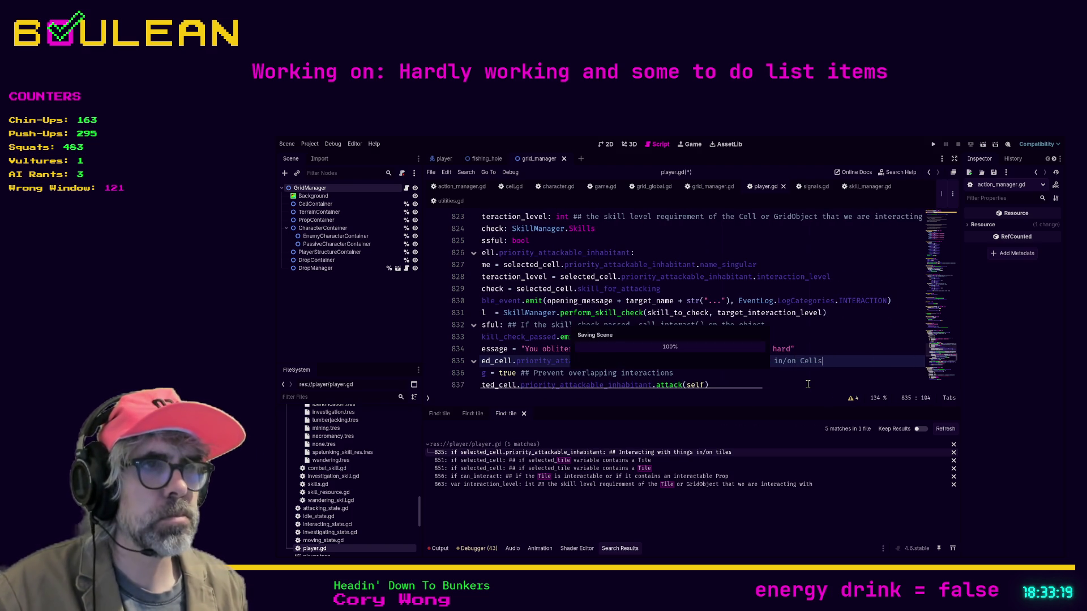
Step: Rewrite the line 851 comment: selected_tile becomes selected_cell and trailing Tile becomes Cell
left_click(655, 460)
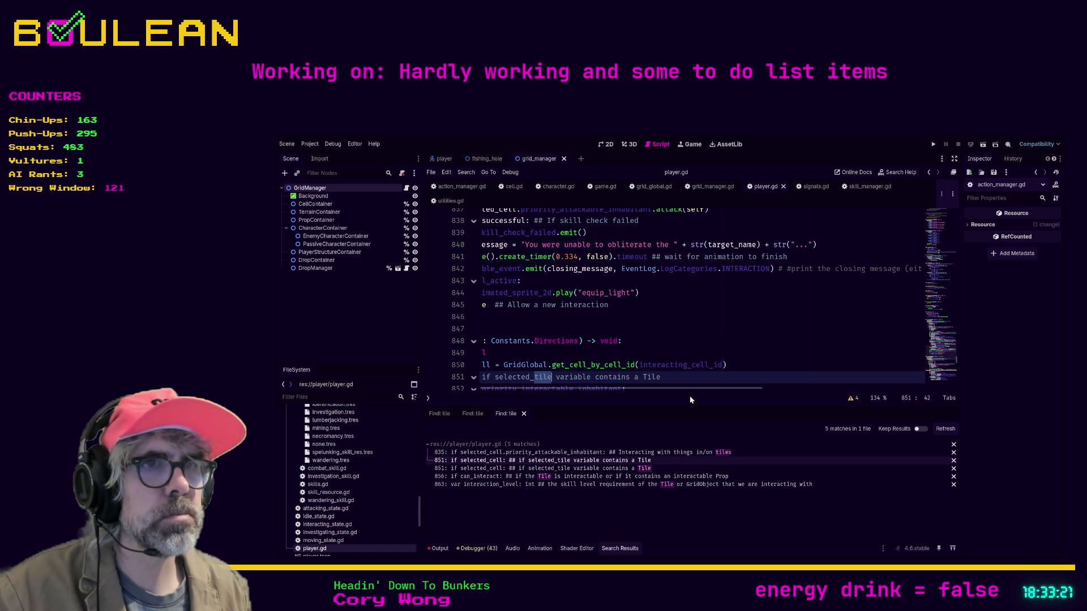
left_click_drag(625, 390, 571, 391)
left_click(658, 378)
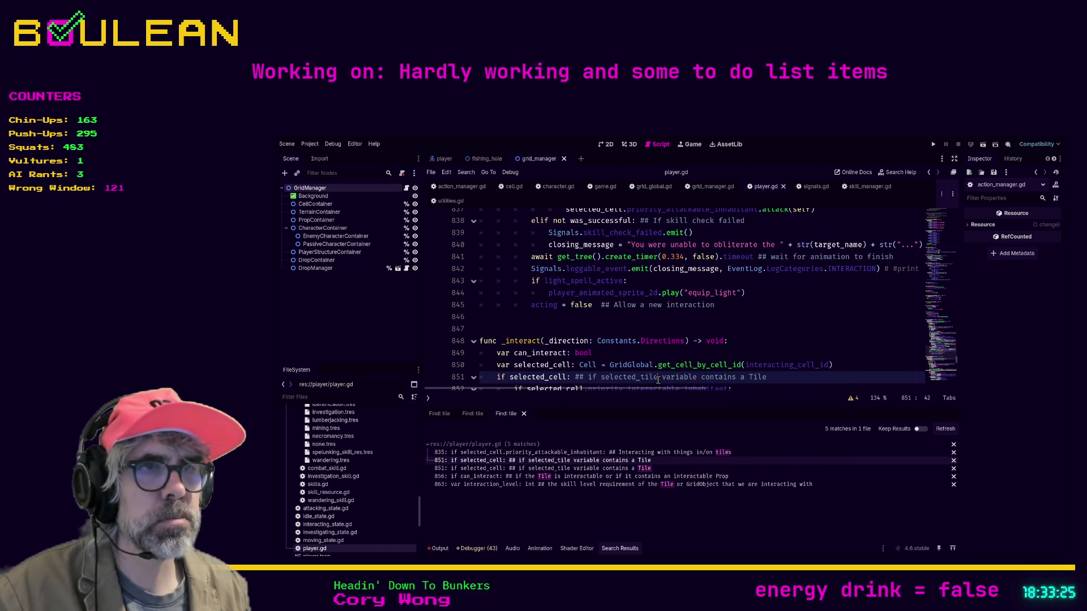
key("BackSpace")
key("BackSpace")
key("BackSpace")
type("cell")
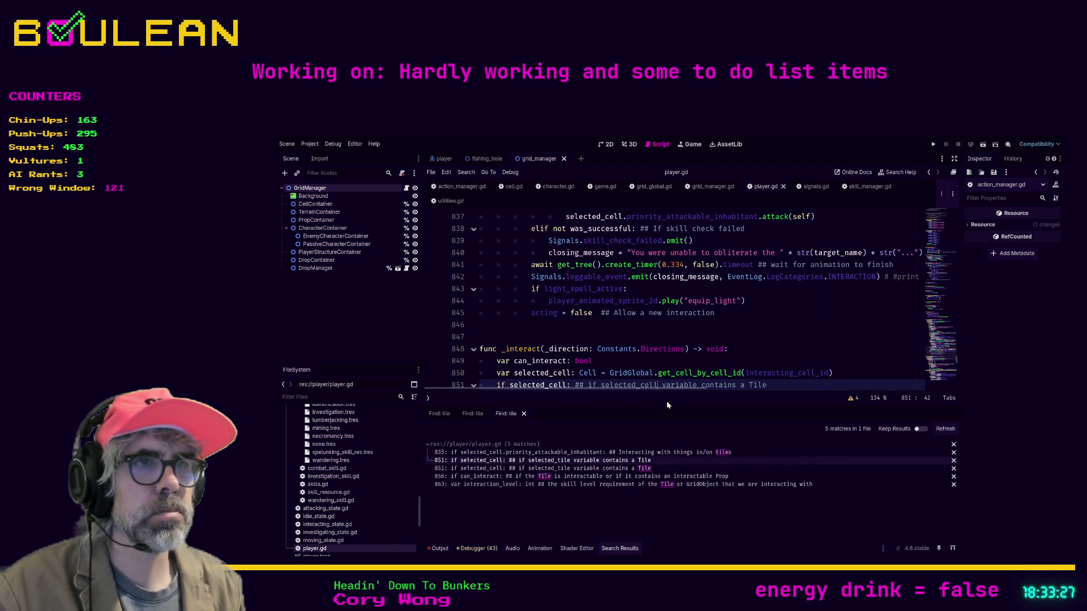
key("End")
key("BackSpace")
key("BackSpace")
key("BackSpace")
type("Cell")
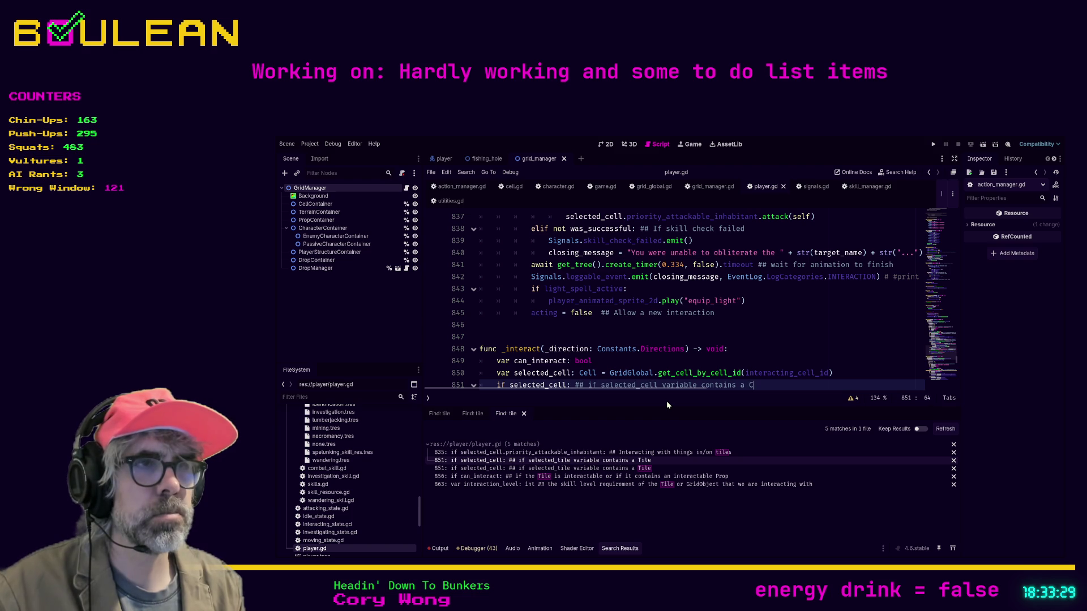
left_click(685, 470)
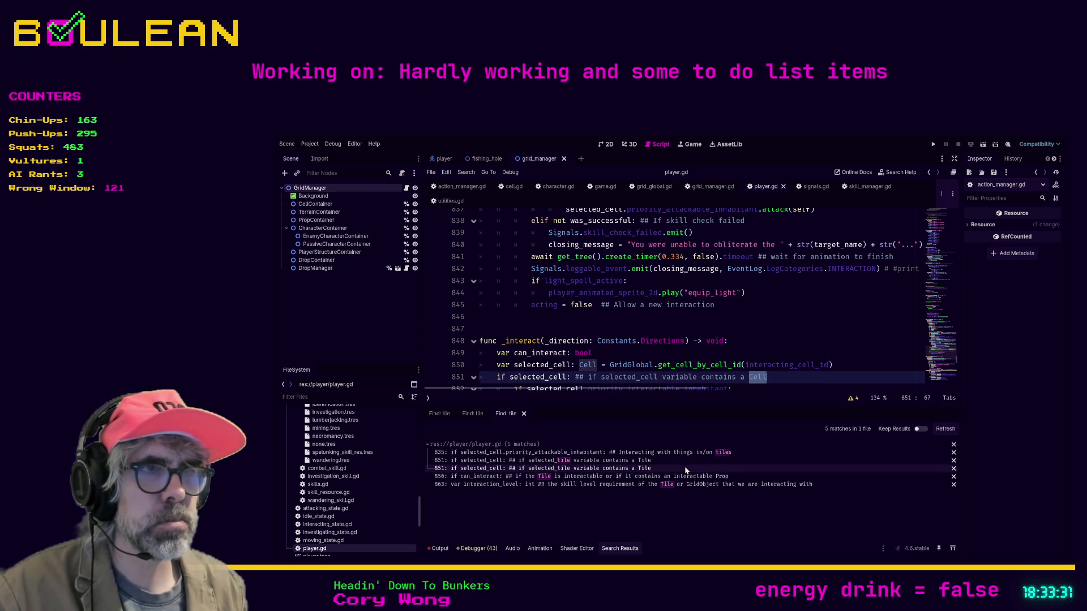
Step: Replace Tile with Cell in the comments on lines 856 and 863, then refresh the search
left_click(641, 478)
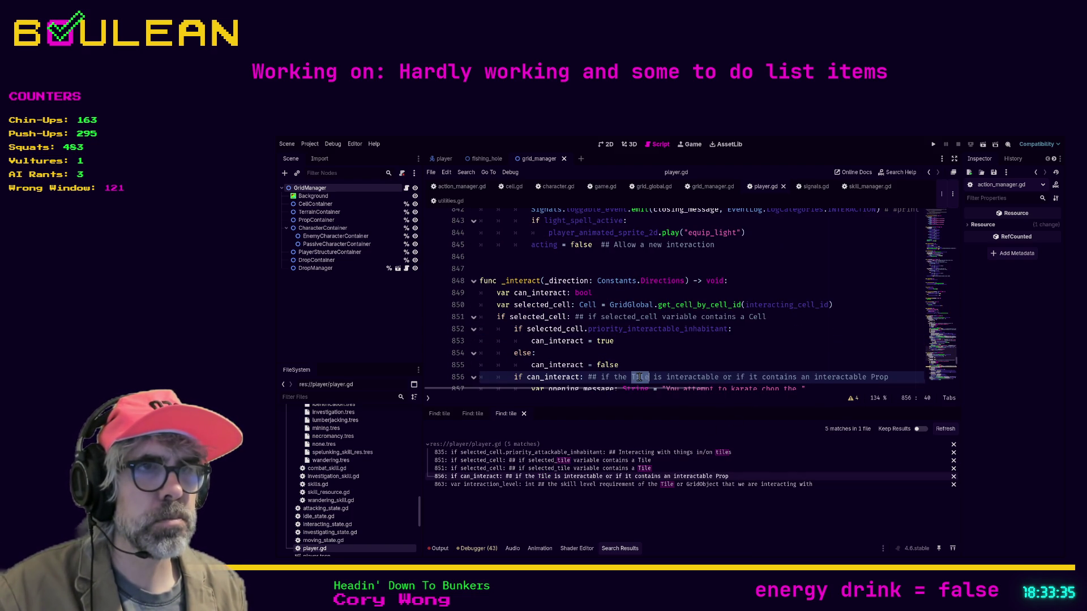
type("Cell")
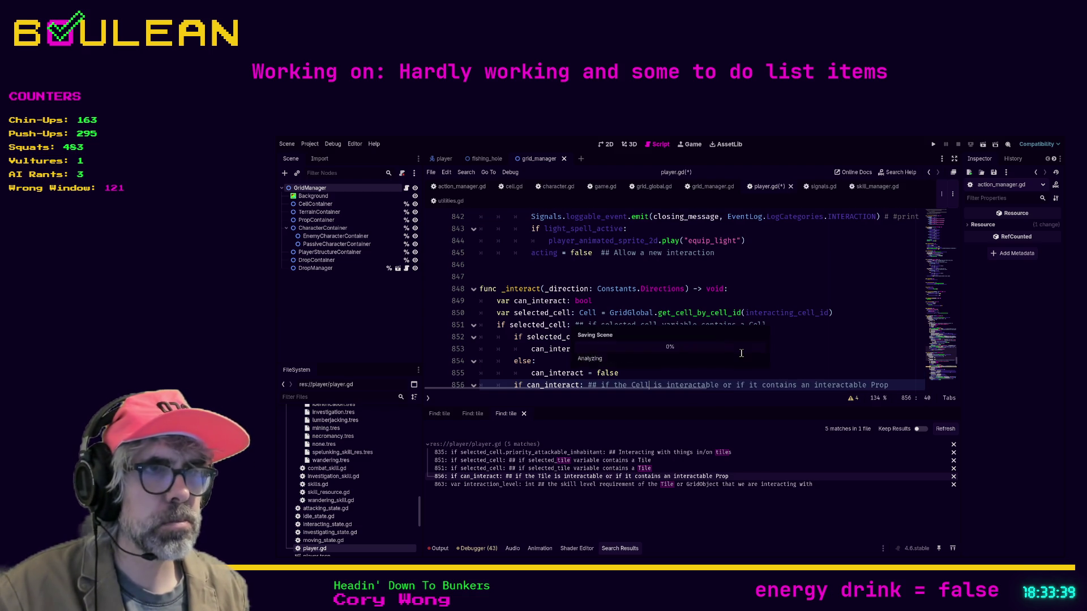
left_click(650, 486)
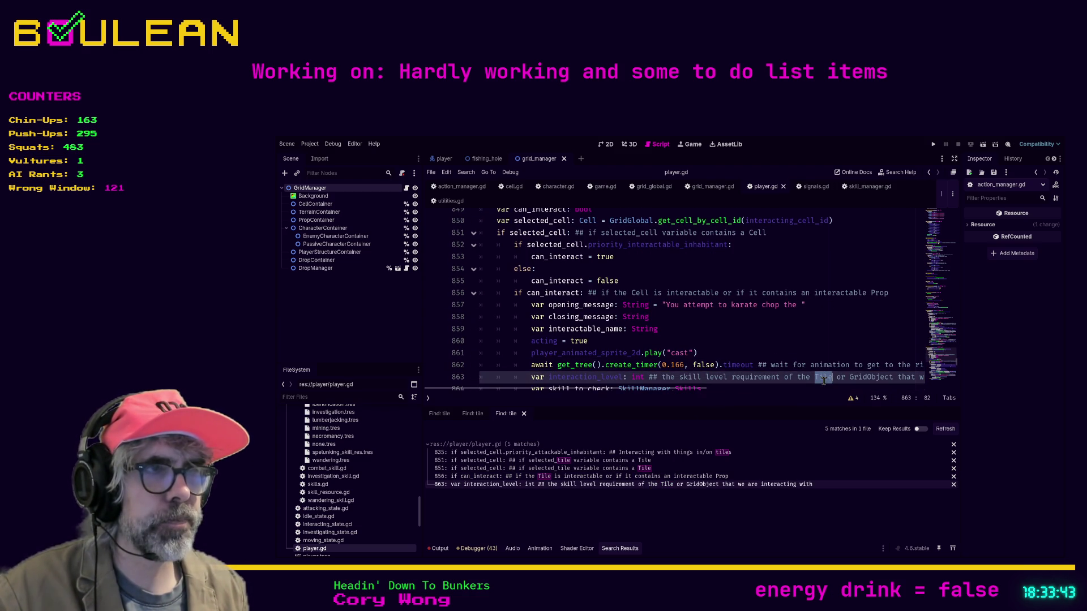
type("Cell")
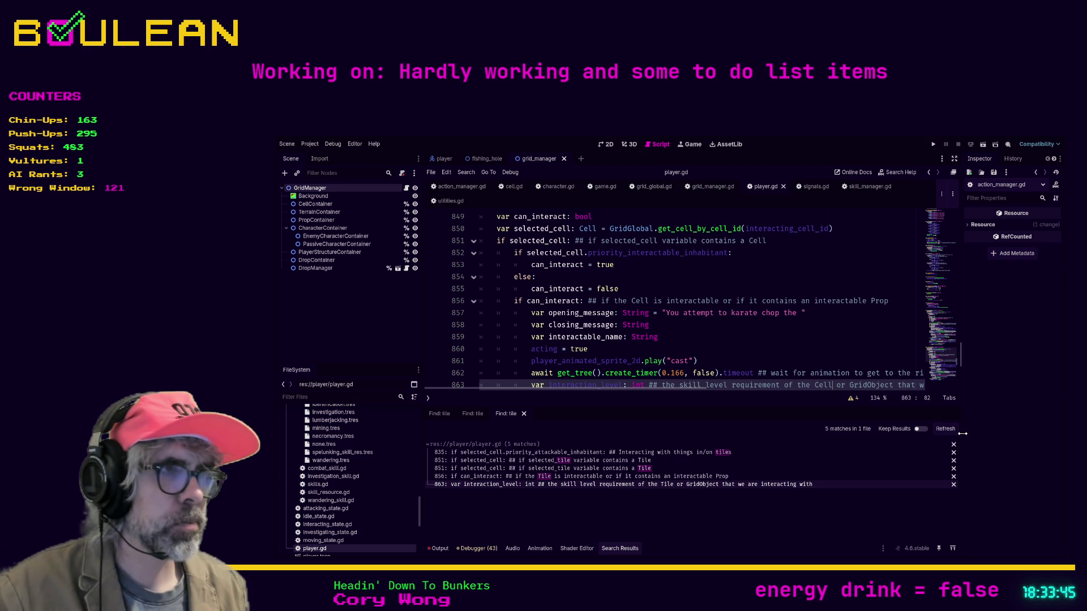
left_click(944, 433)
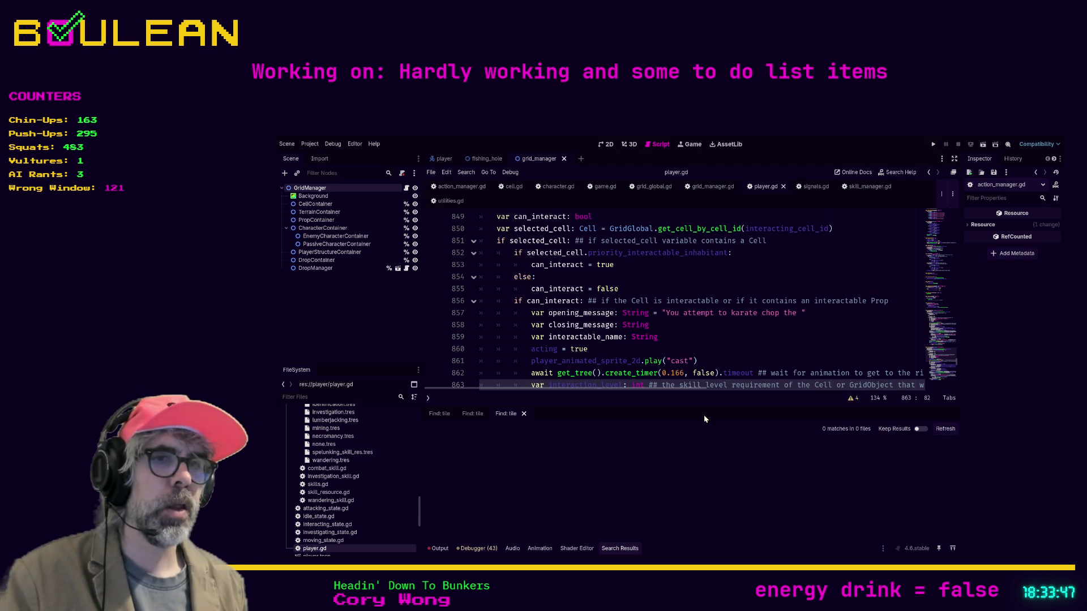
Step: Run the project with F5, bringing up the forest grid and 'You awake…' message
left_click(747, 352)
key("F5")
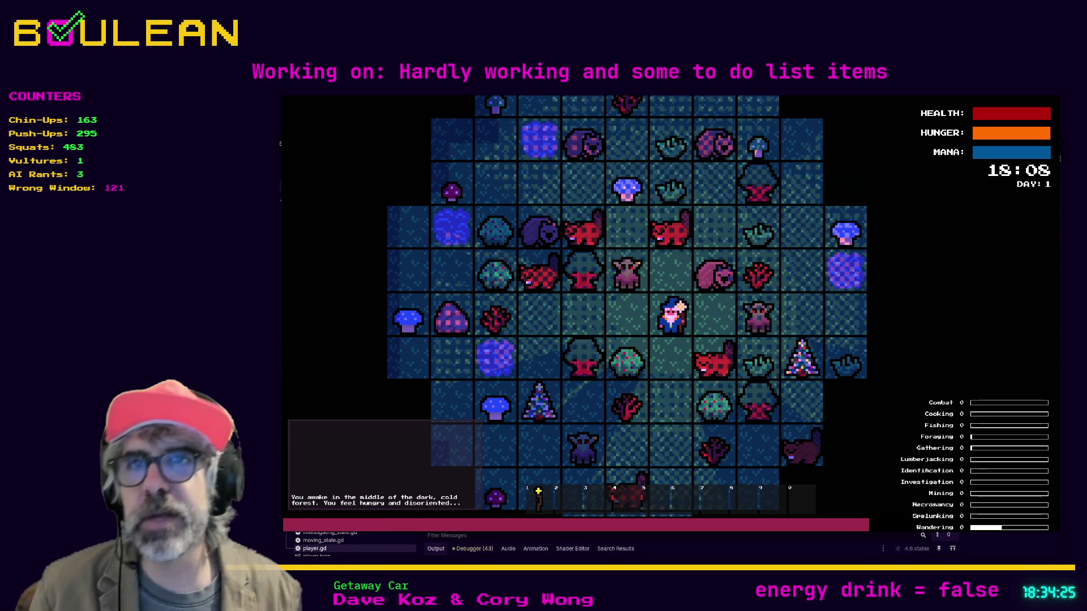
Step: Zoom out on the game map, then stop the run with F8 to return to player.gd
scroll(583, 310, "down", 2)
scroll(583, 311, "down", 2)
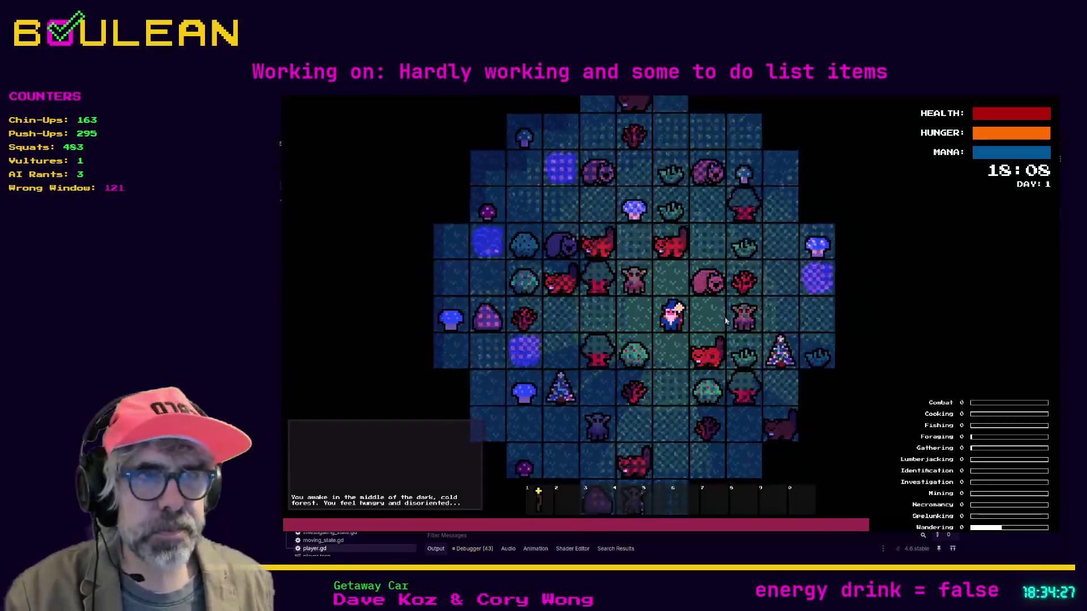
key("F8")
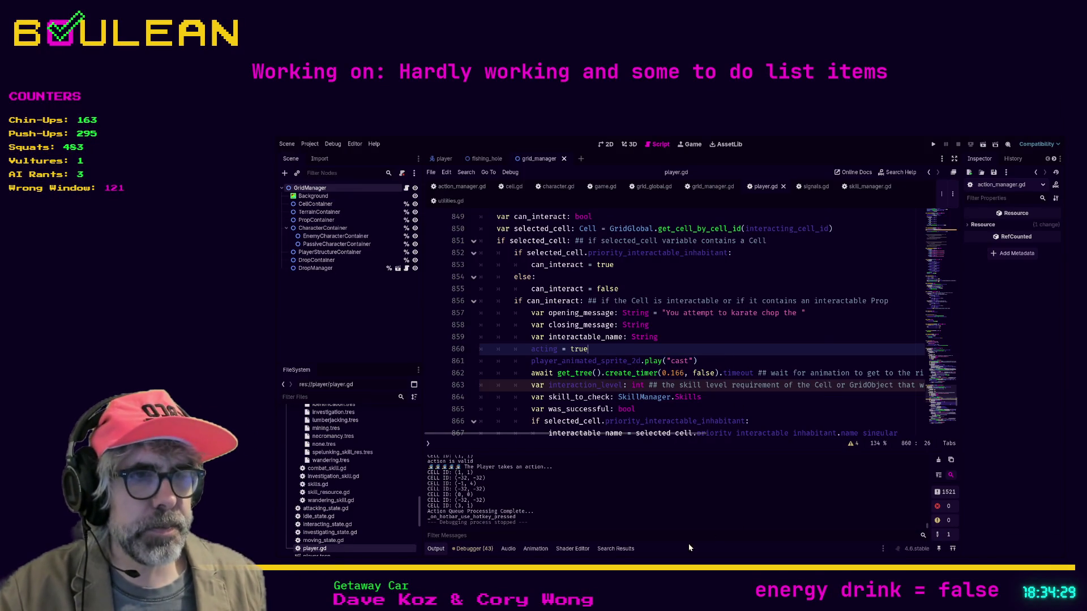
Step: Load the pasted BoardGameGeek Forest Shuffle URL in a new Brave tab and scroll to its description and awards
key("alt+Tab")
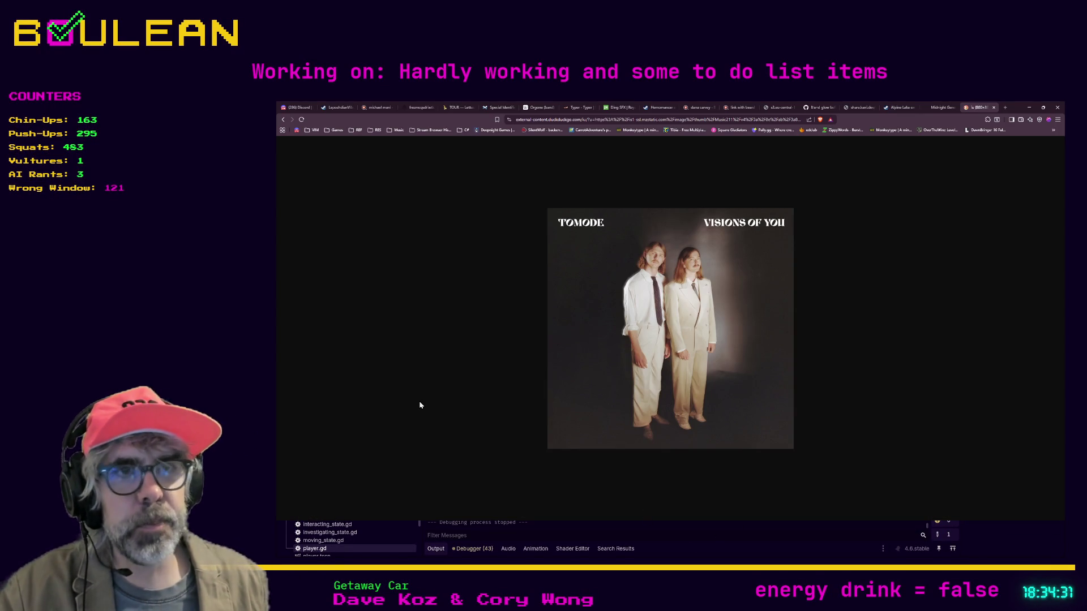
key("ctrl+t")
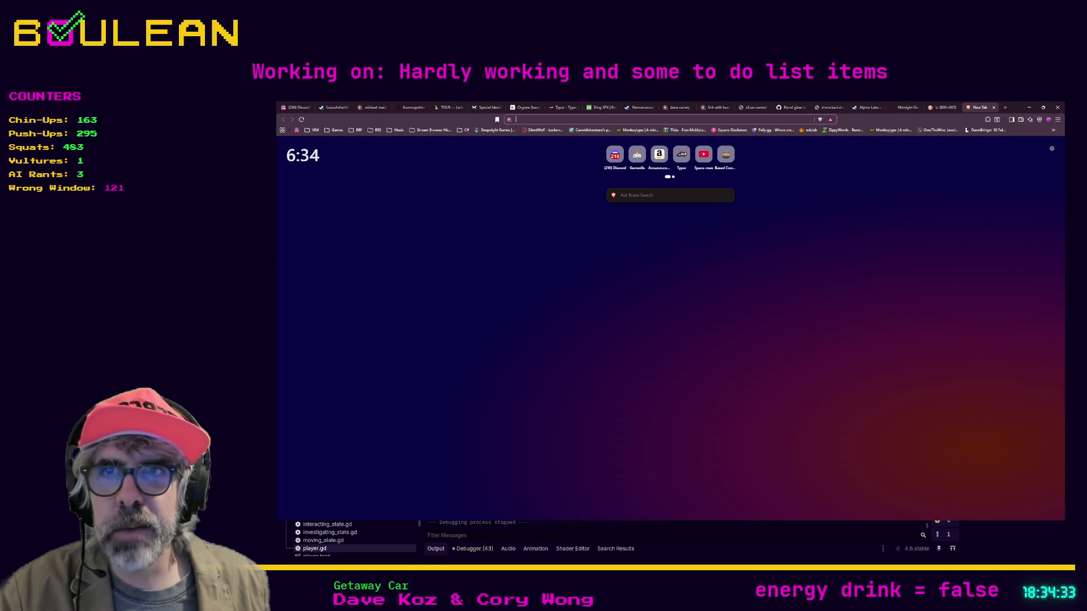
left_click(352, 338)
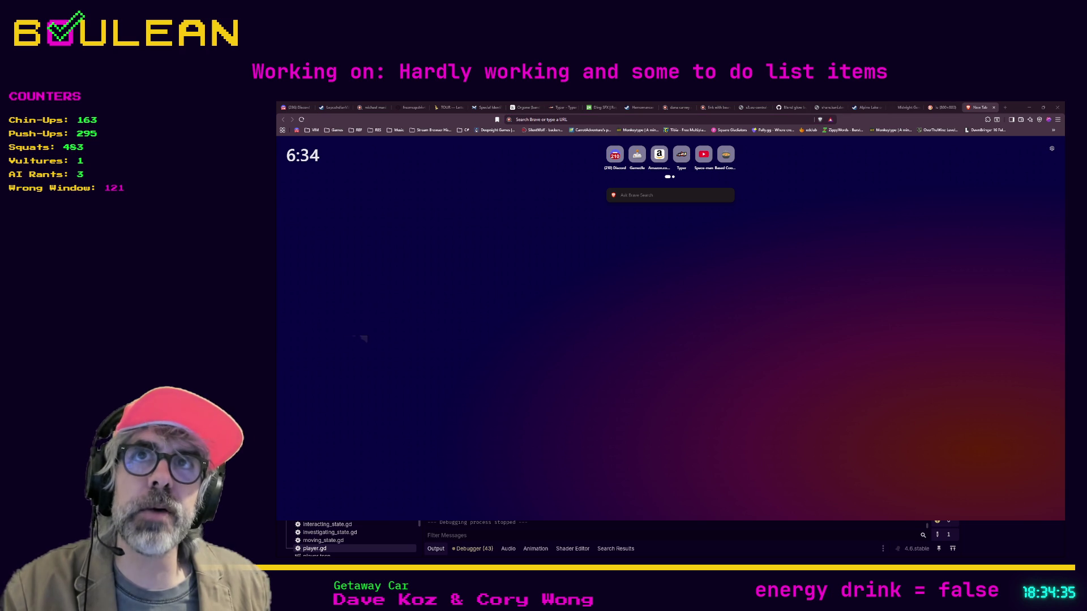
left_click(569, 120)
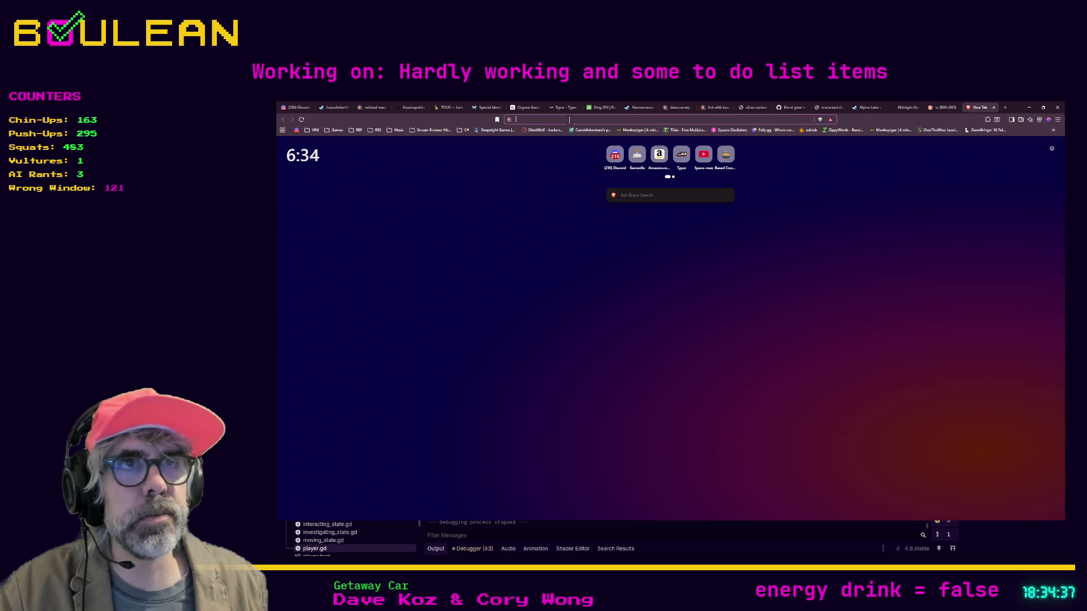
type("https://boardgamegeek.com/boardgame/391163/forest-shuffle")
key("Return")
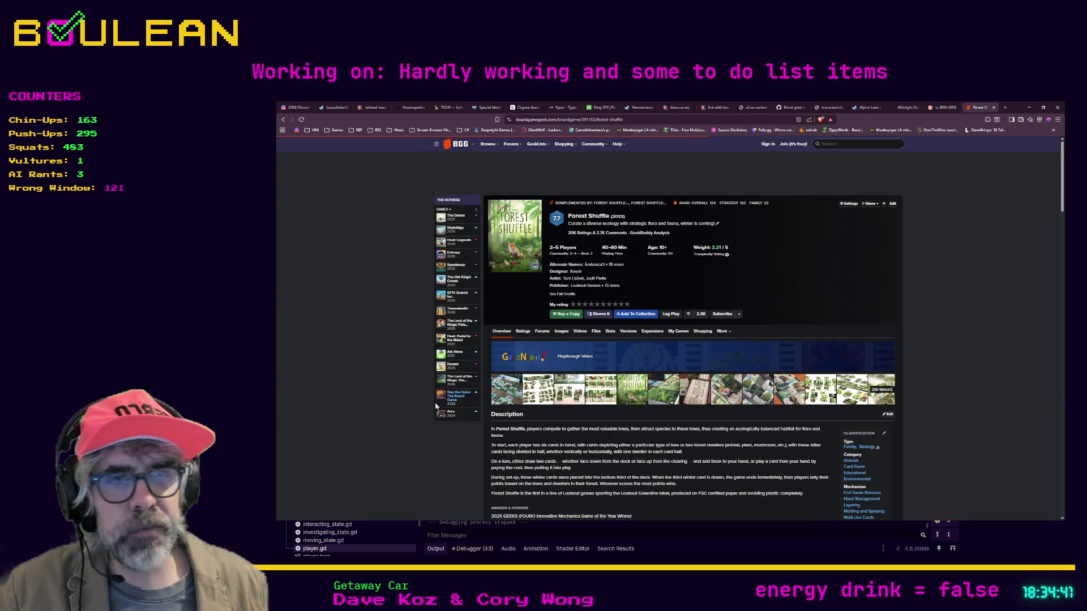
scroll(435, 406, "down", 1)
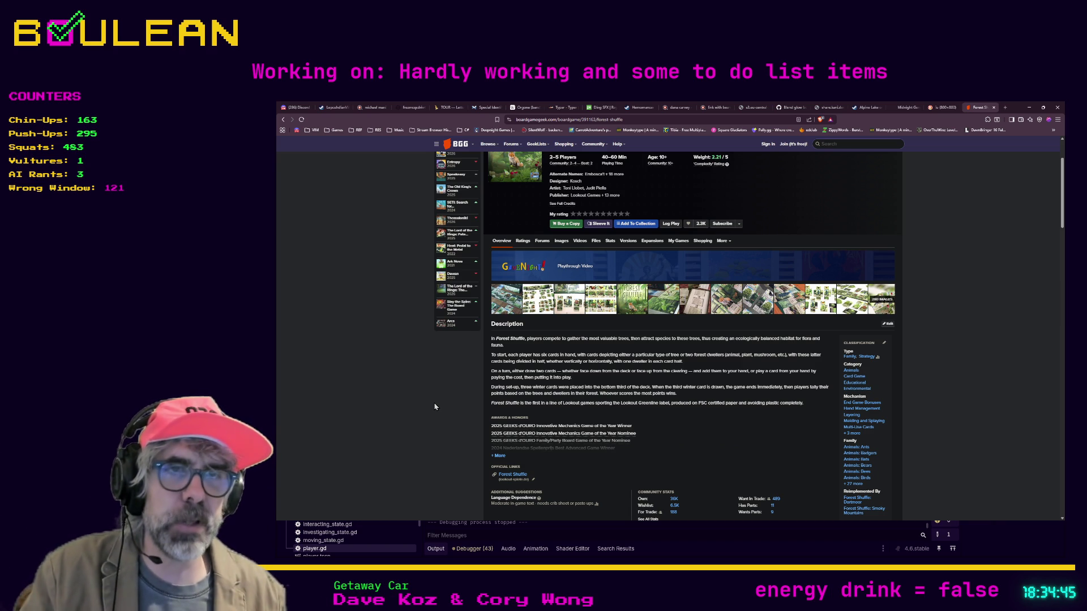
scroll(430, 403, "down", 2)
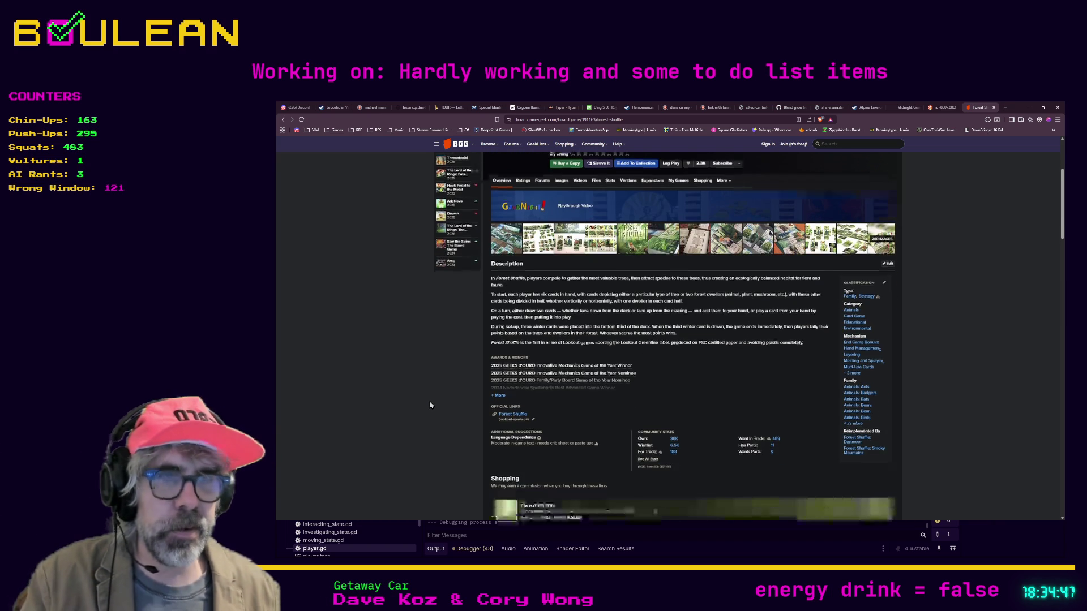
scroll(428, 405, "down", 1)
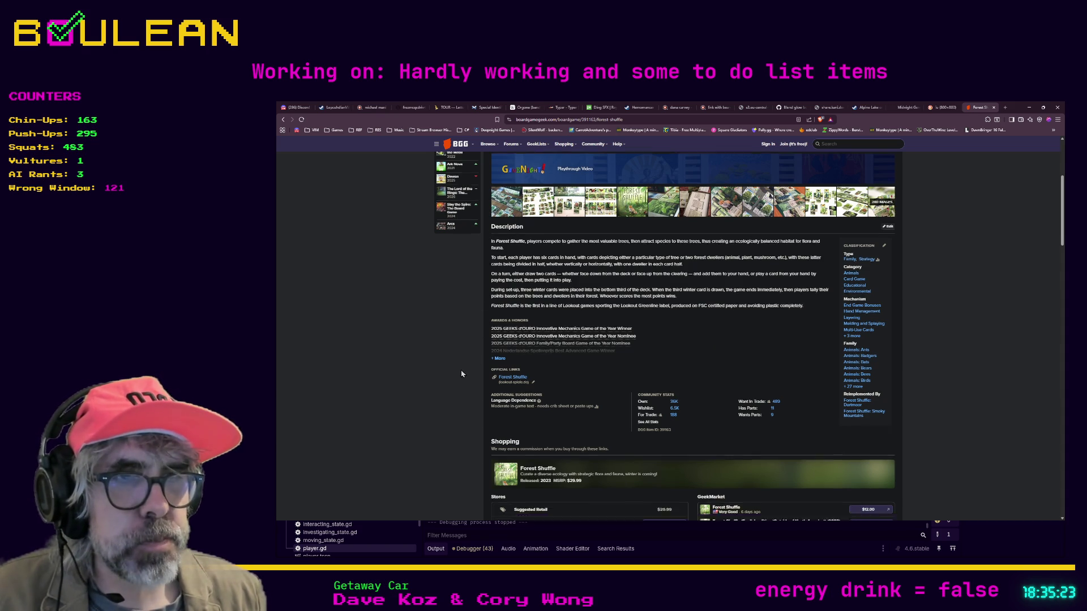
Step: Enlarge the Forest Shuffle gameplay image and page through the gallery to the animal card photos
left_click(534, 218)
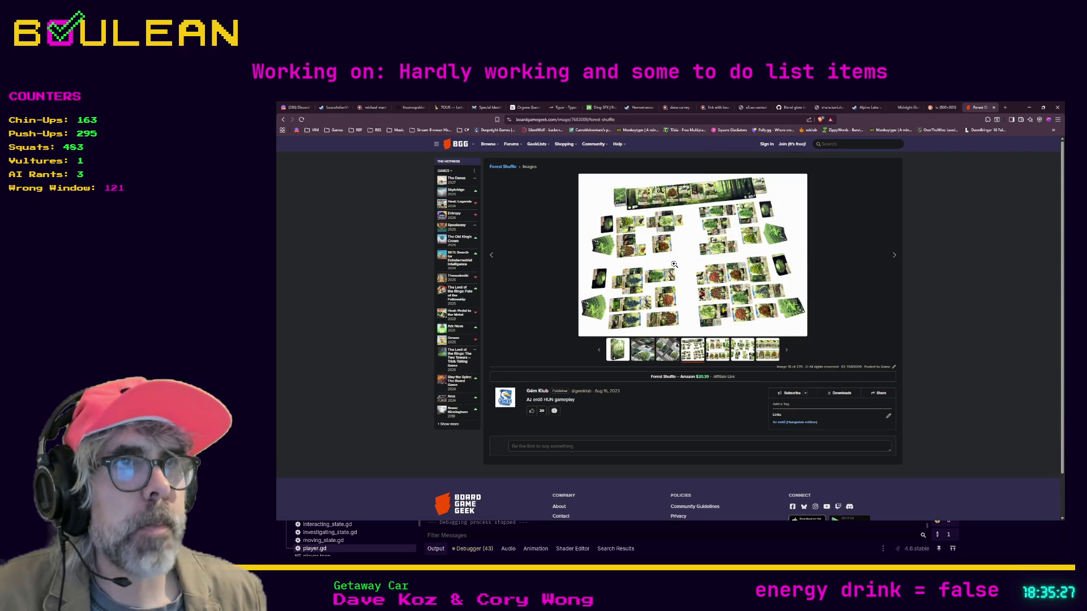
left_click(674, 263)
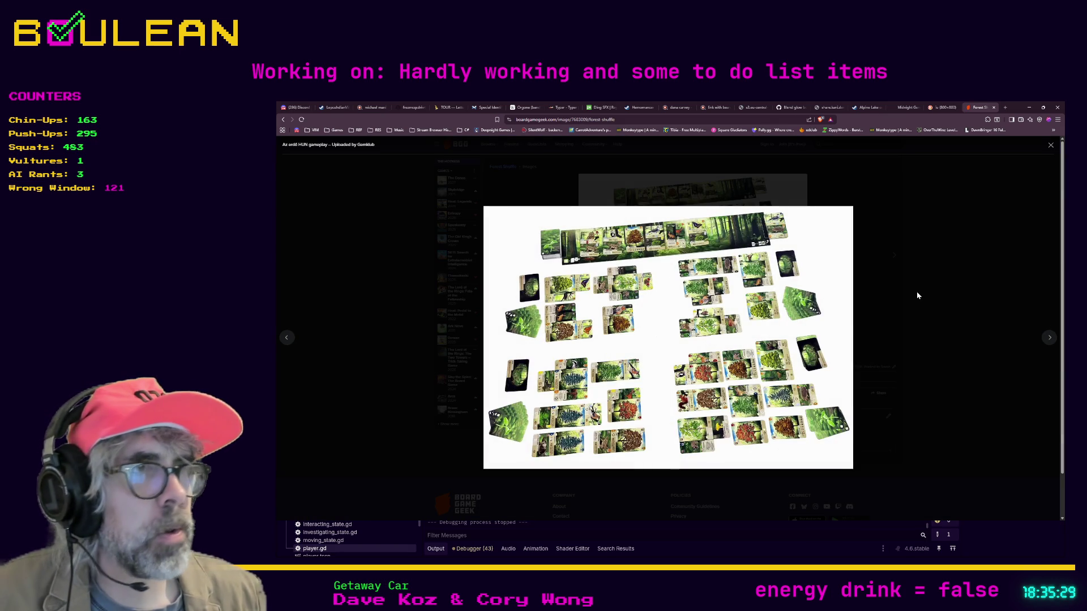
left_click(1048, 340)
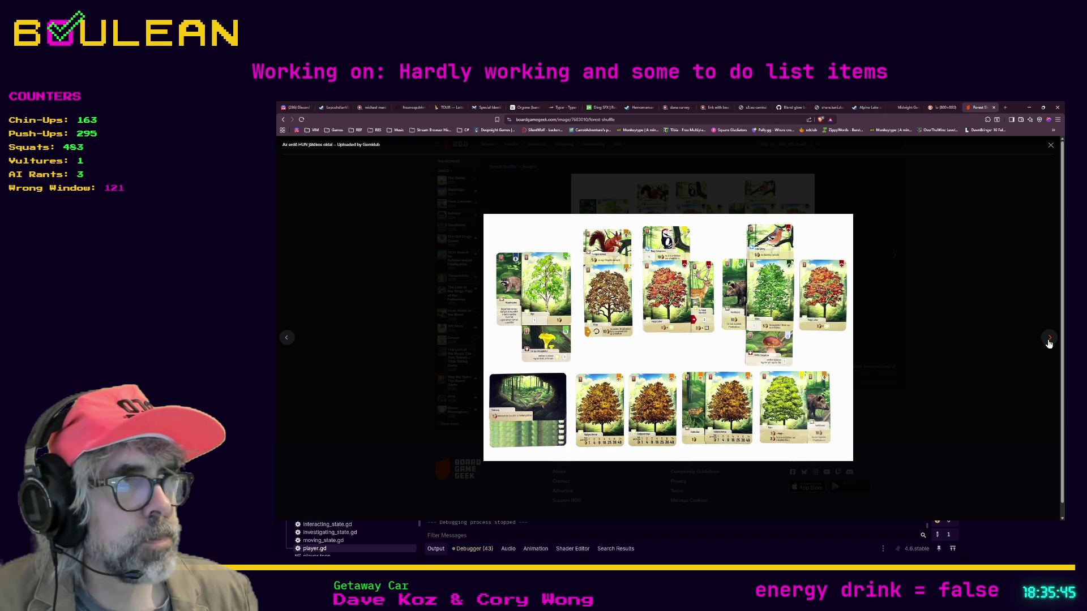
left_click(1049, 338)
left_click(1049, 339)
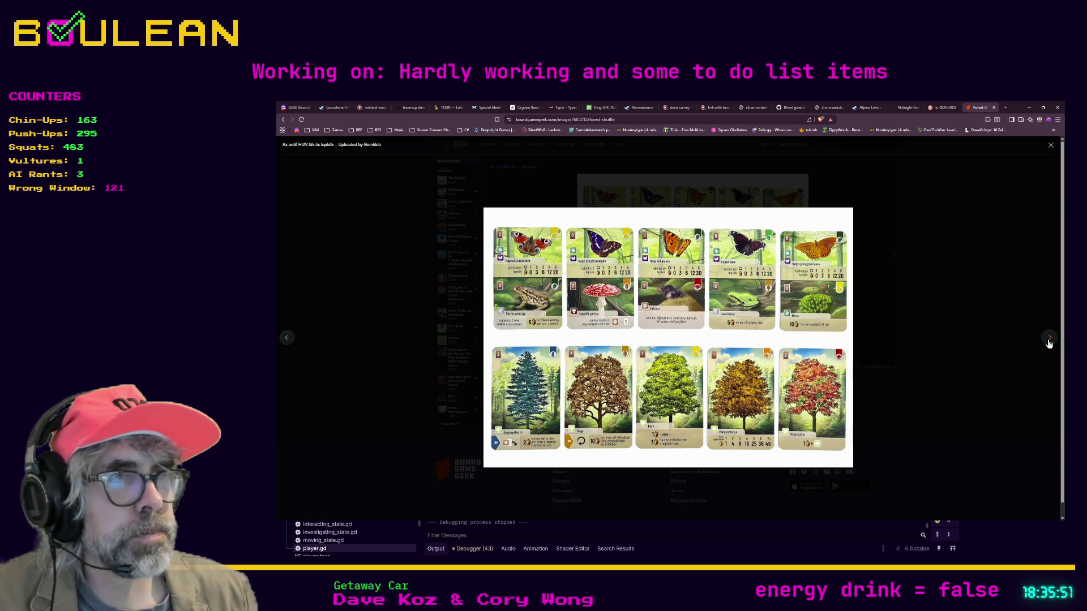
left_click(1049, 342)
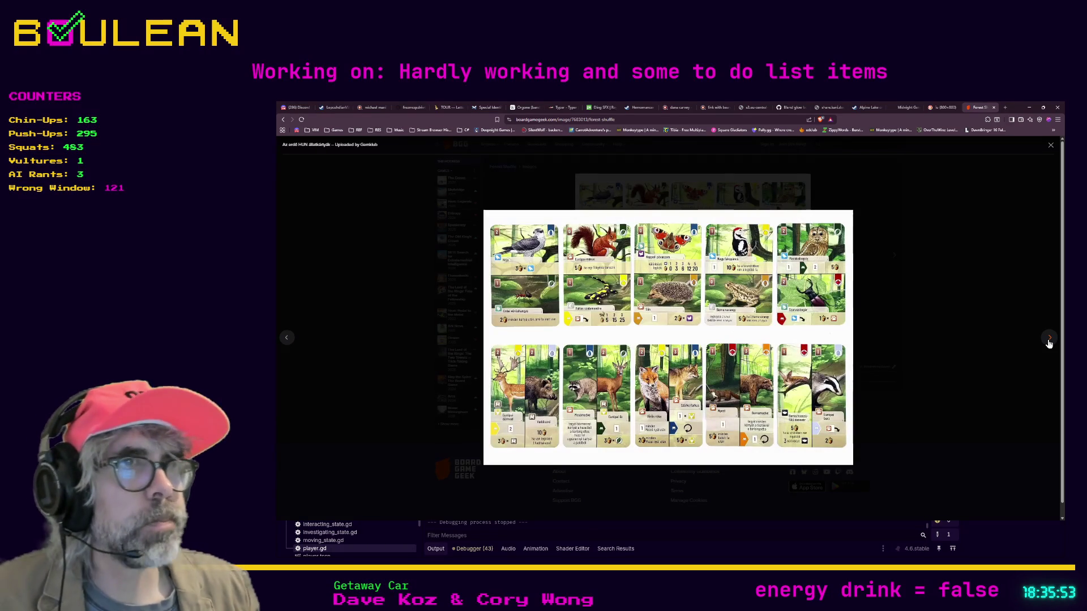
left_click(1048, 342)
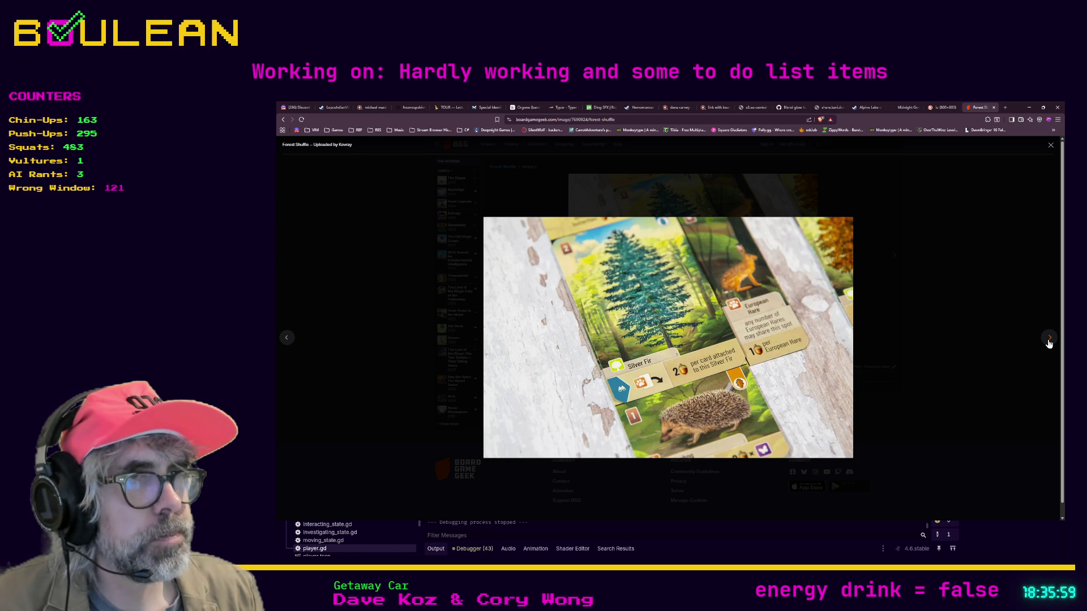
Step: Page past the Silver Fir, Oak and Cave card photos, close the lightbox, and open the game page
left_click(1049, 339)
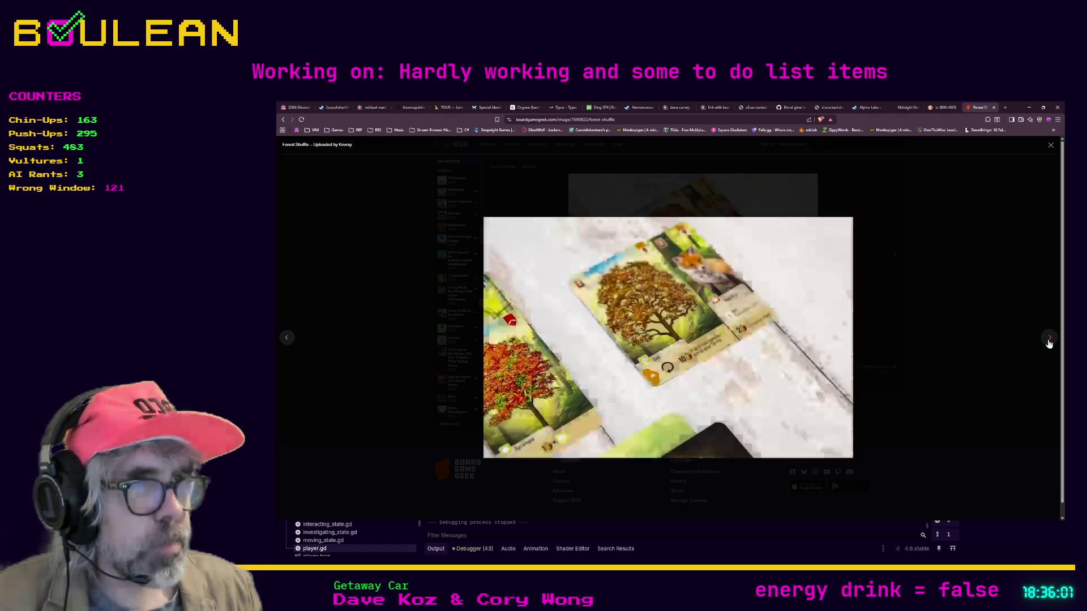
left_click(1050, 345)
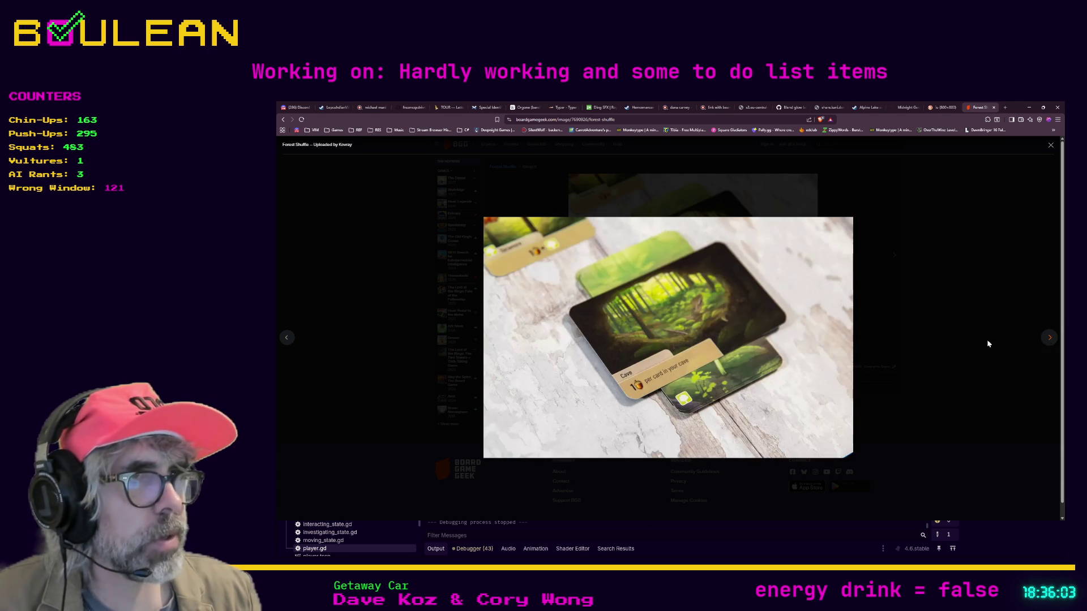
left_click(1048, 338)
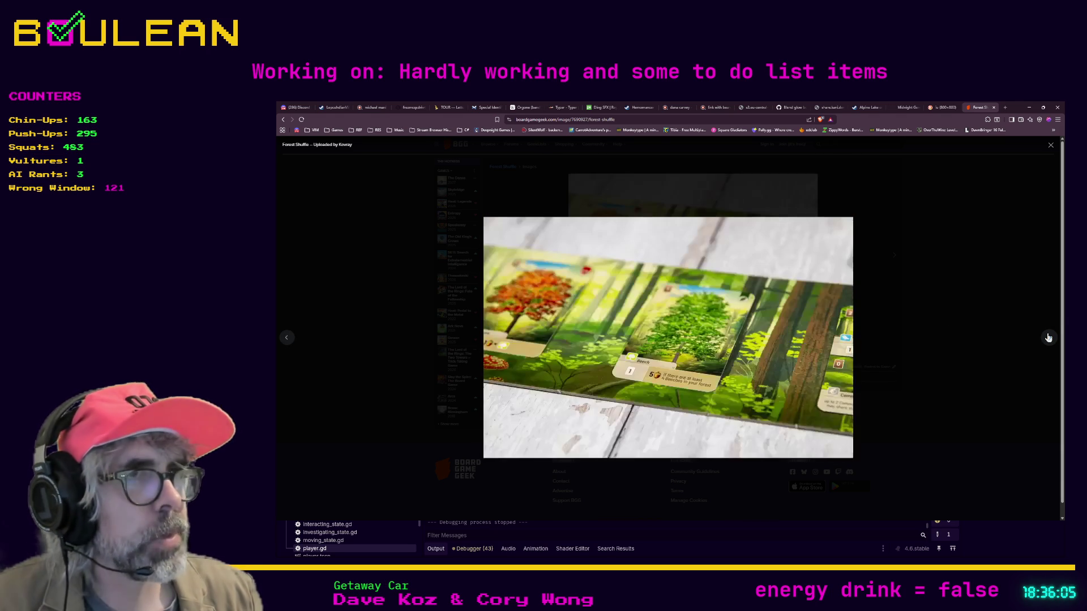
left_click(1006, 317)
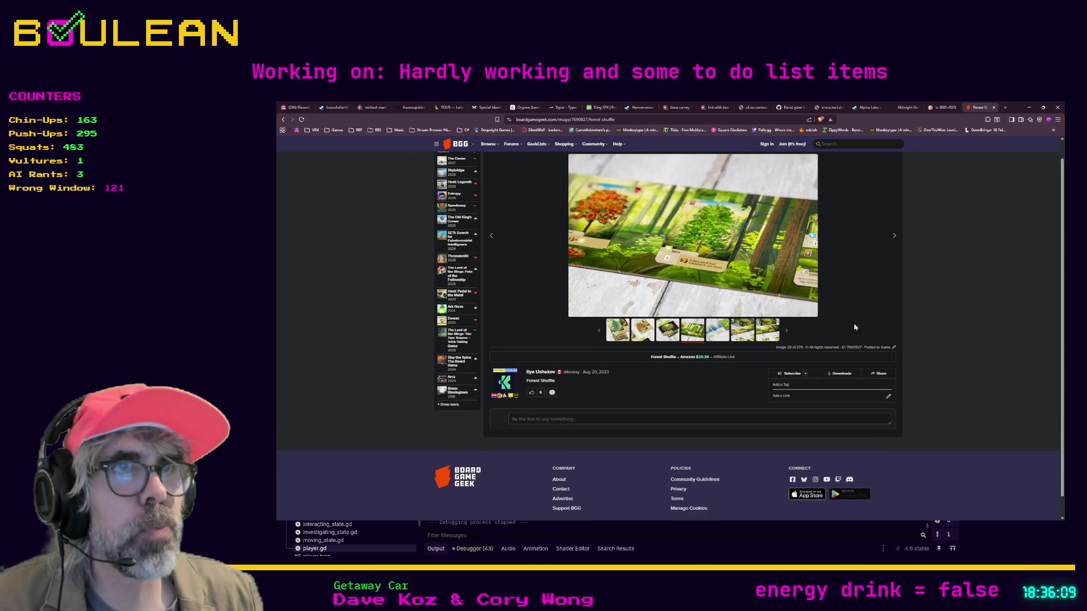
left_click(501, 168)
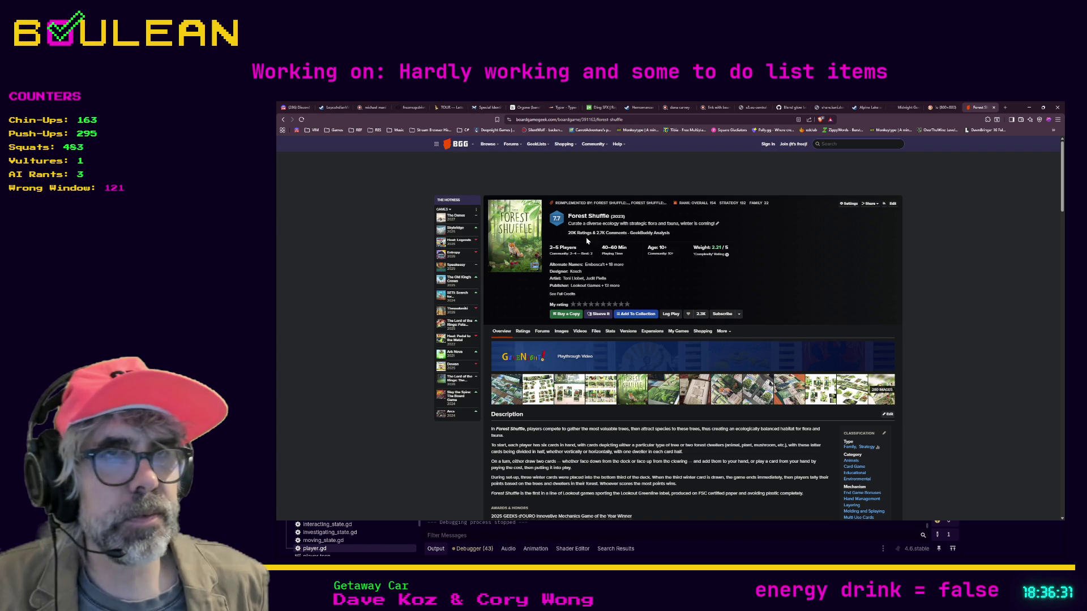
Step: Scroll the Forest Shuffle page down to the Videos section and back, then return to player.gd in Godot
scroll(627, 310, "down", 5)
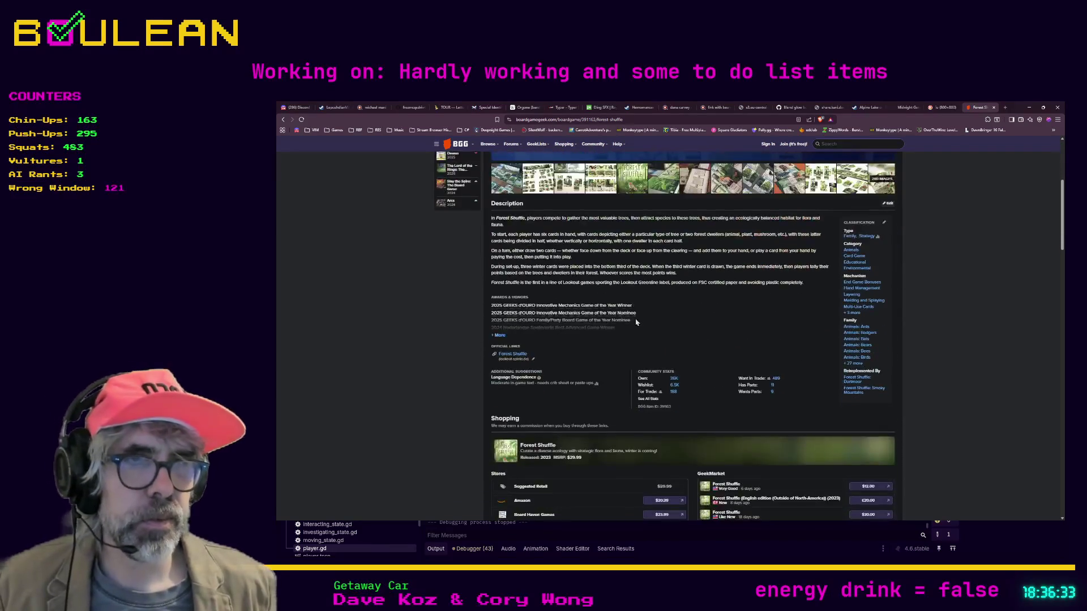
scroll(636, 322, "down", 4)
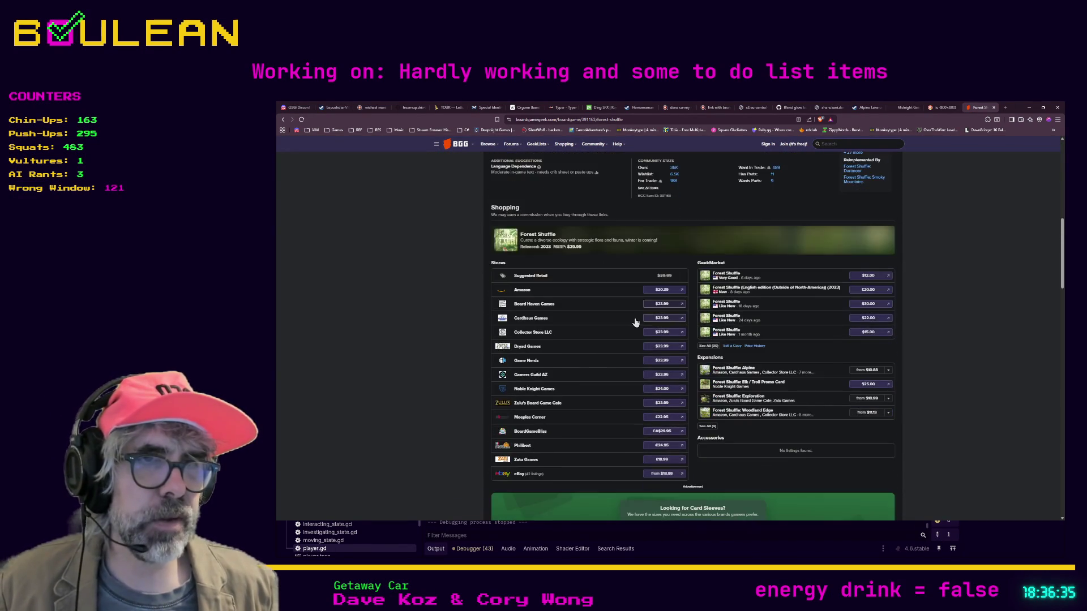
scroll(636, 323, "down", 2)
scroll(700, 354, "down", 1)
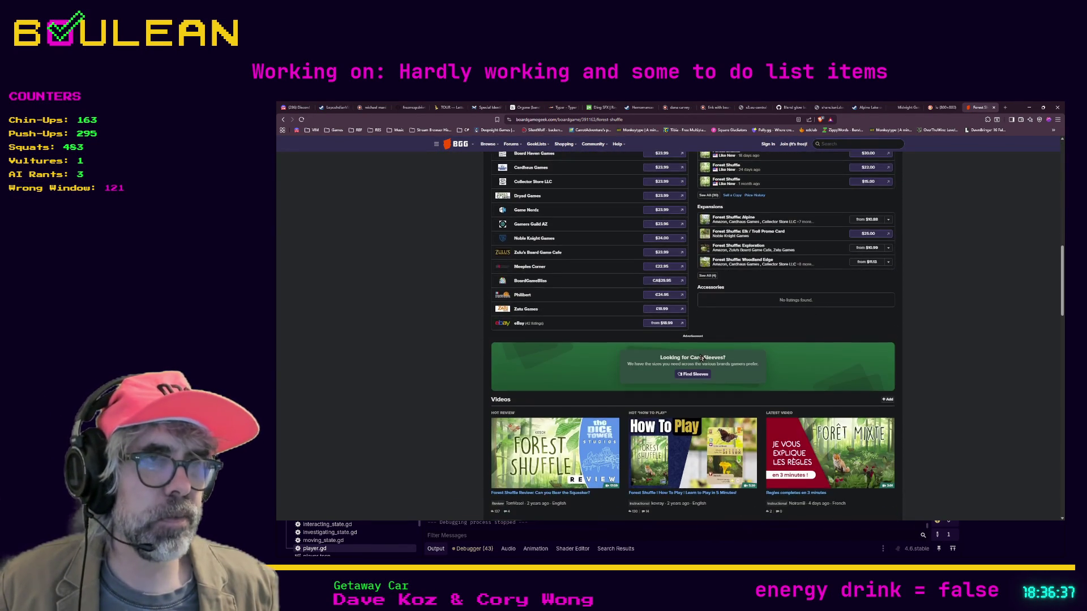
scroll(699, 355, "up", 4)
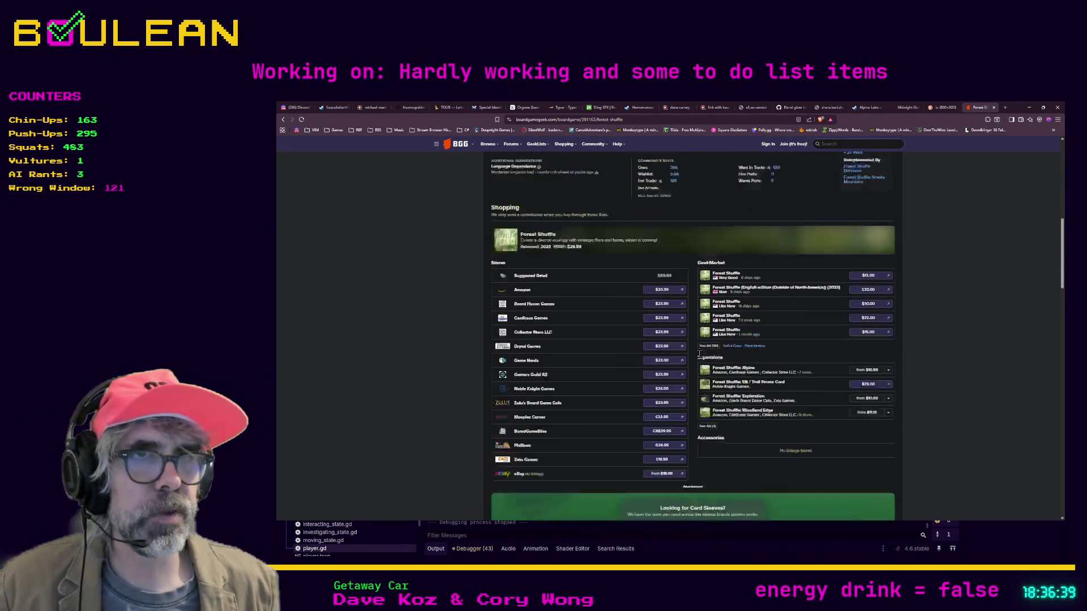
scroll(694, 358, "up", 5)
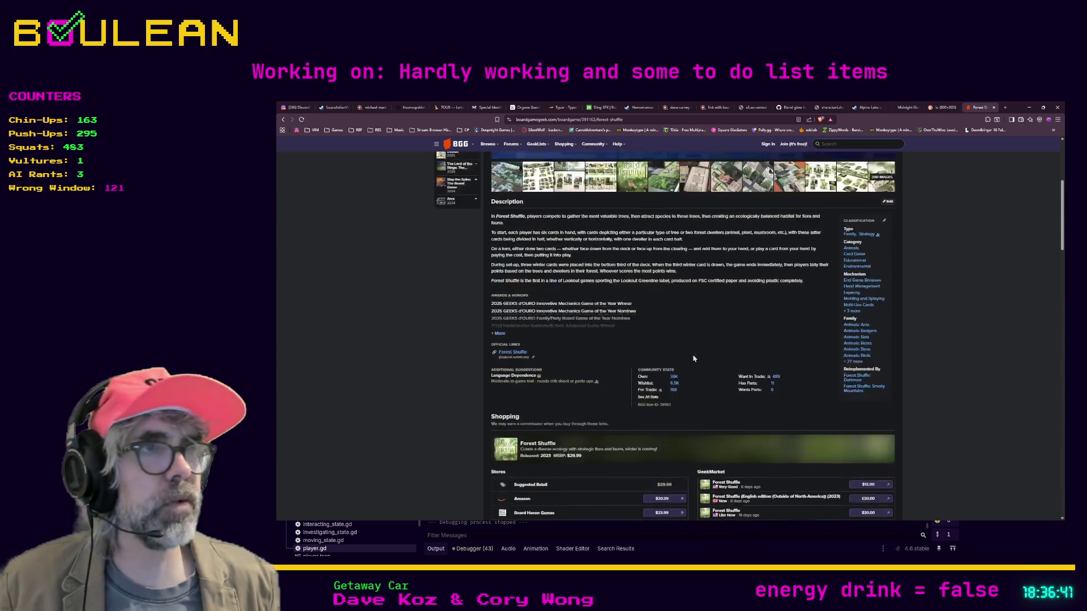
left_click(1028, 107)
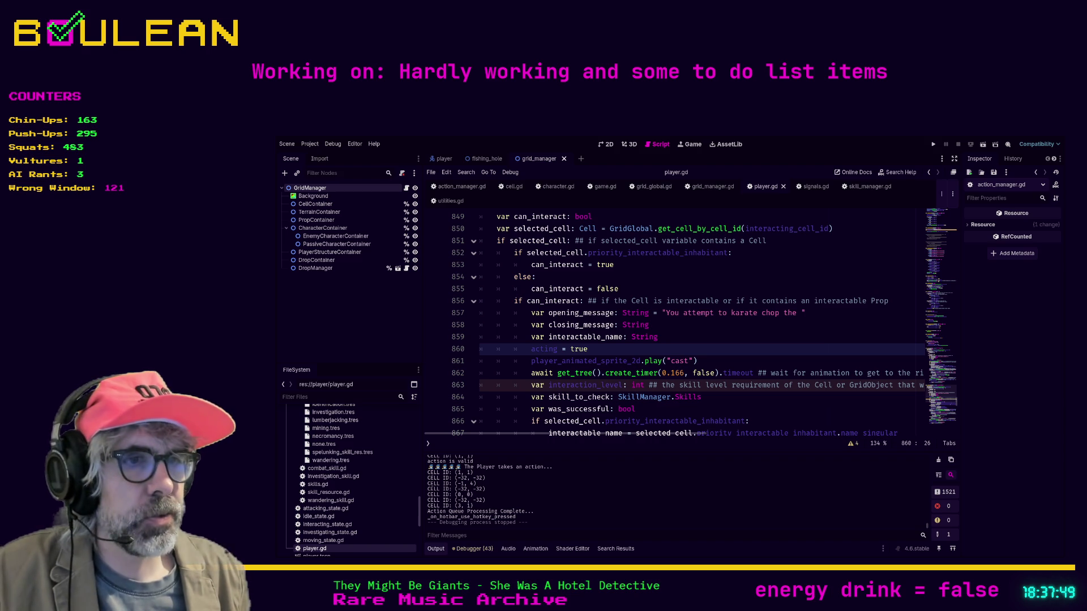
Step: Search 'duplo chocolate' in a new tab and flip through the Ferrero Duplo product photos on the shop page
key("alt+Tab")
key("ctrl+t")
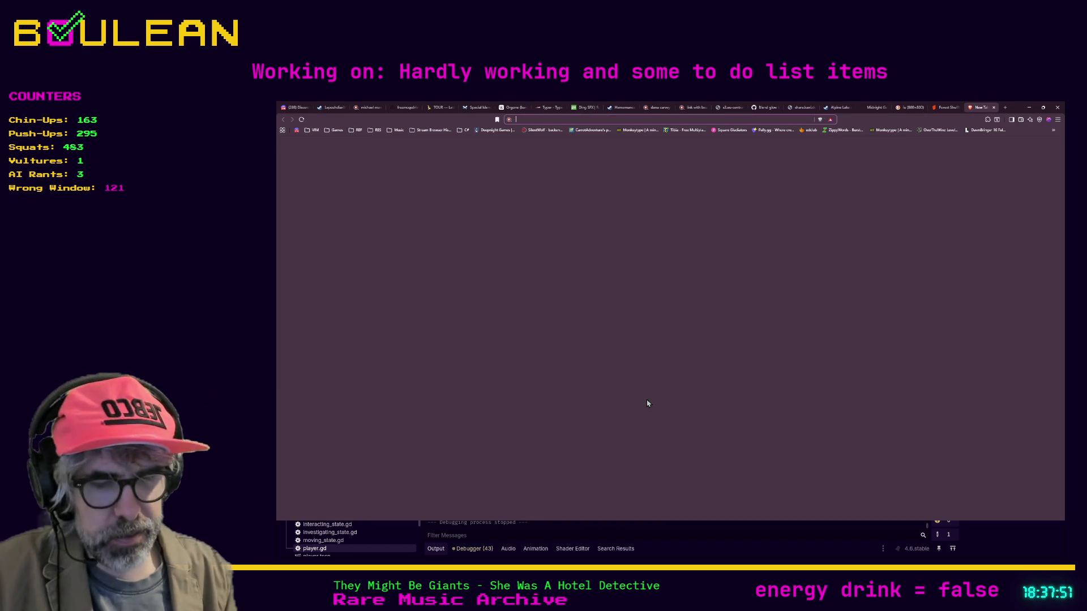
type("duplo chocolate")
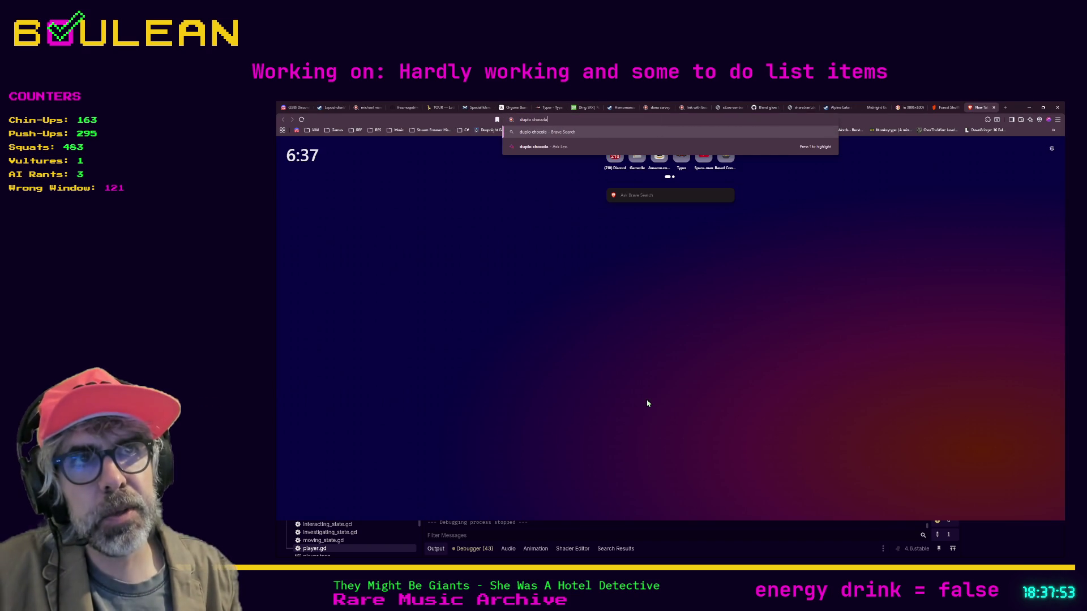
key("Return")
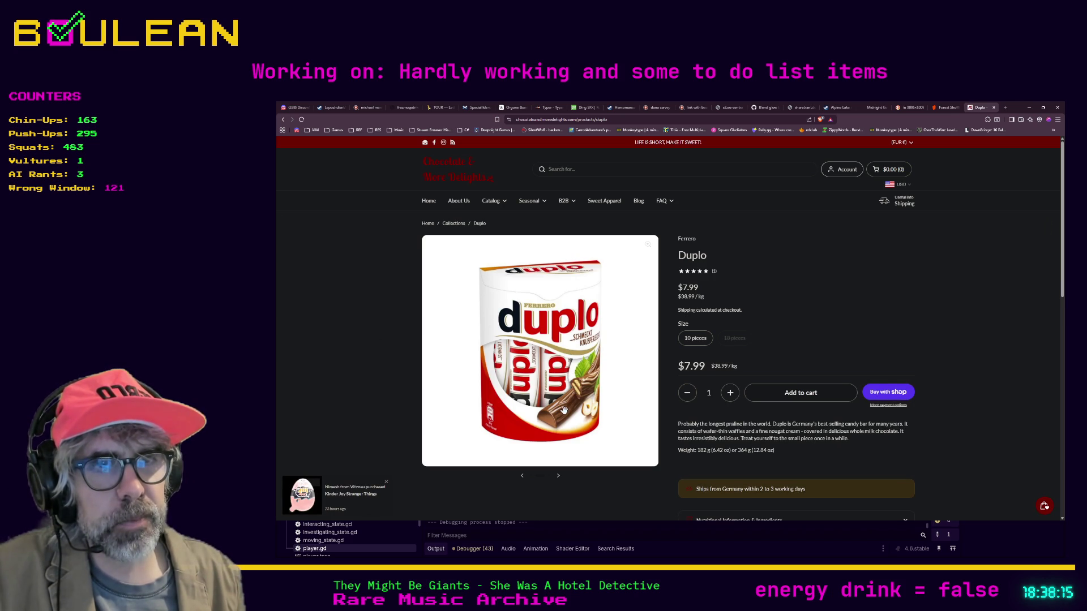
left_click(558, 475)
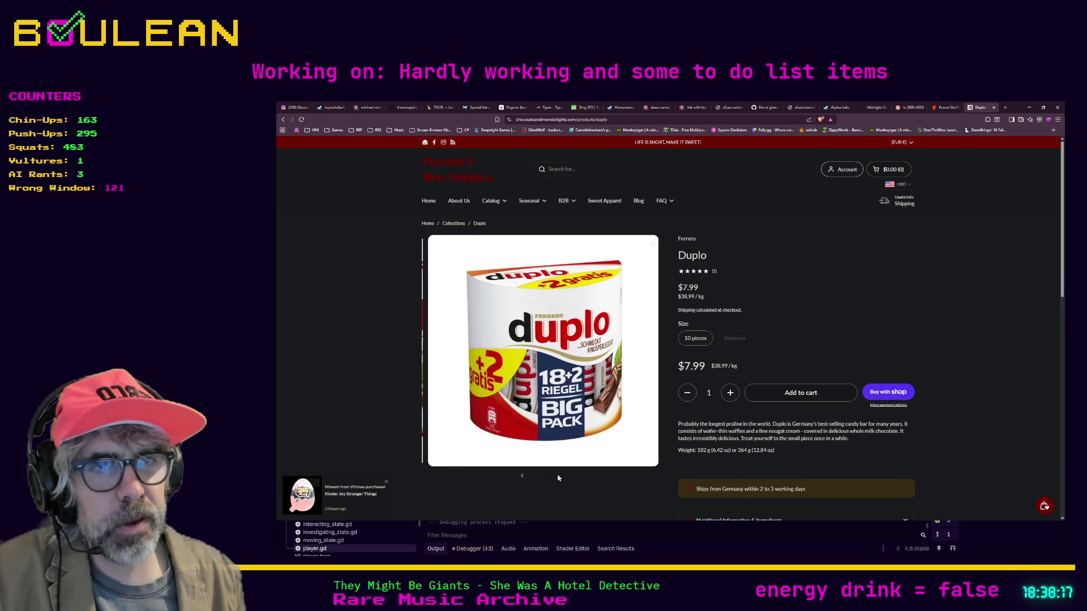
left_click(522, 476)
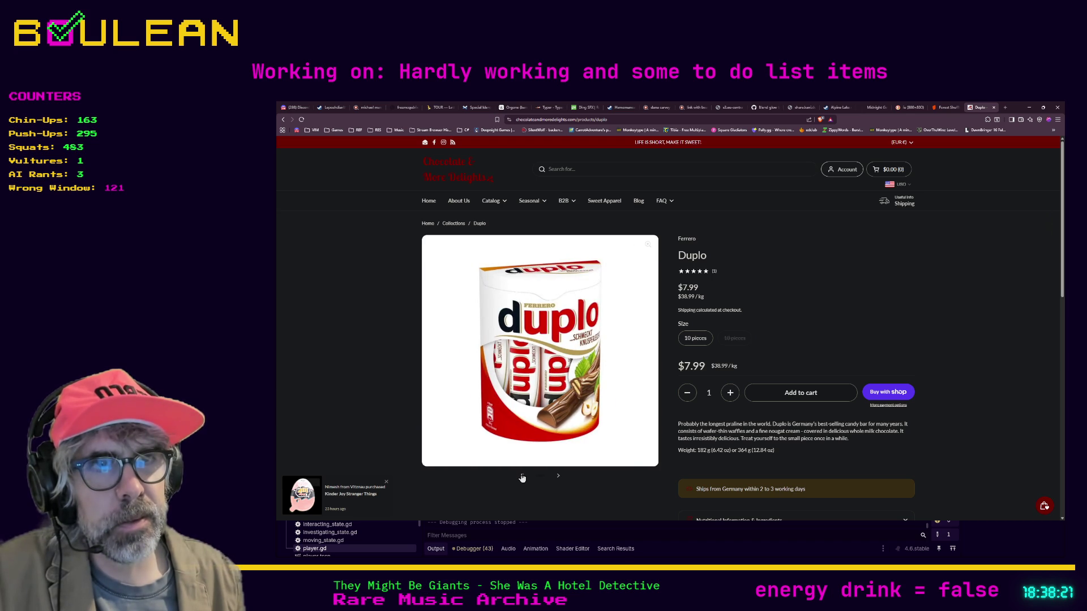
left_click(522, 477)
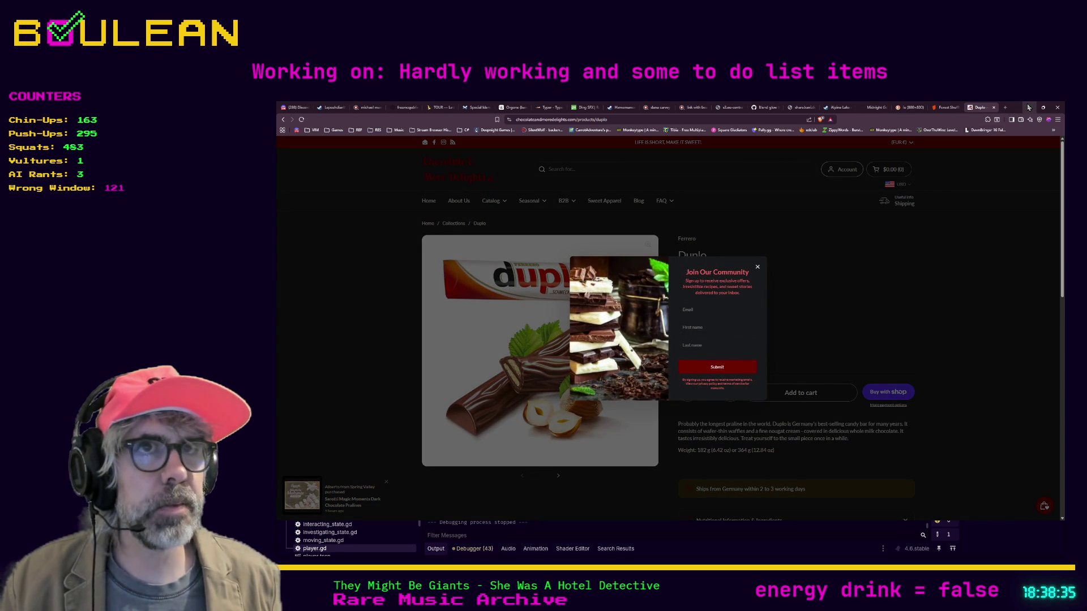
left_click(1029, 108)
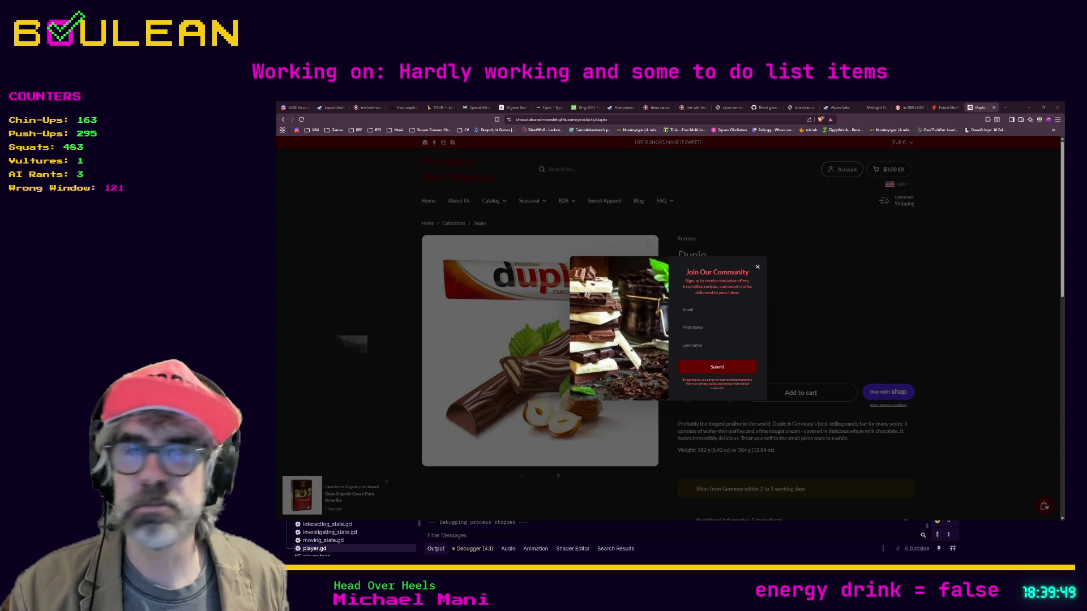
Step: View the tree artwork in Discord's #share-your-art zoomed in and out, then return to line 864 of player.gd
left_click(292, 106)
scroll(334, 364, "down", 3)
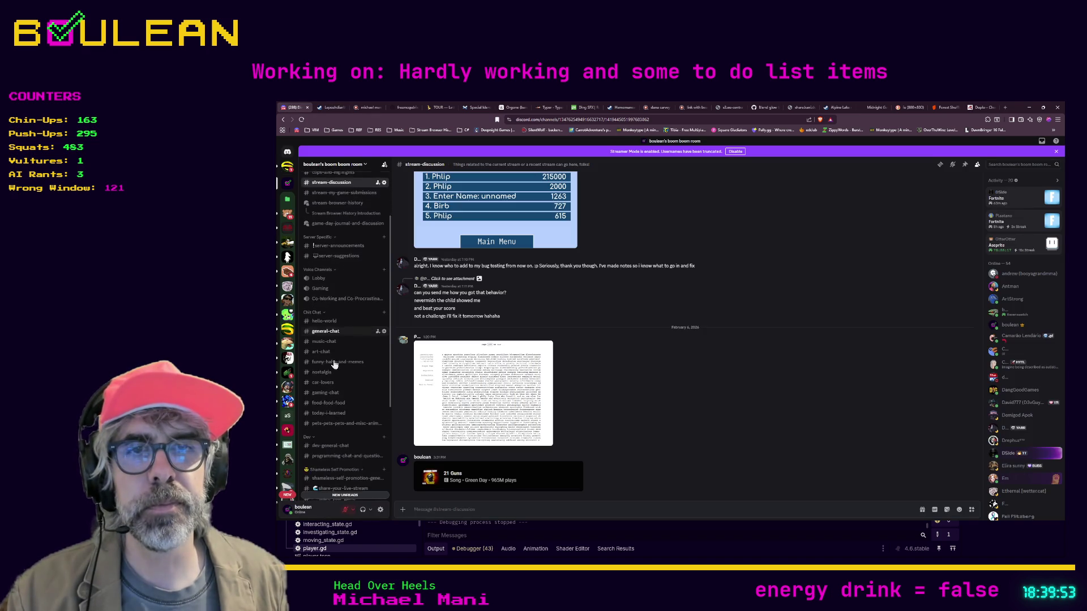
left_click(333, 425)
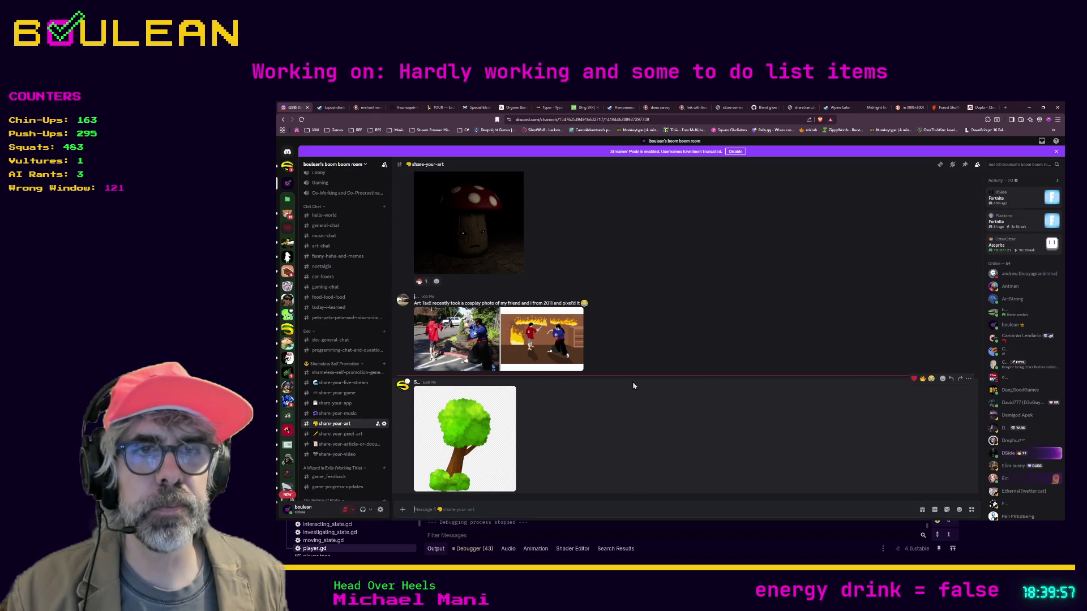
left_click(480, 427)
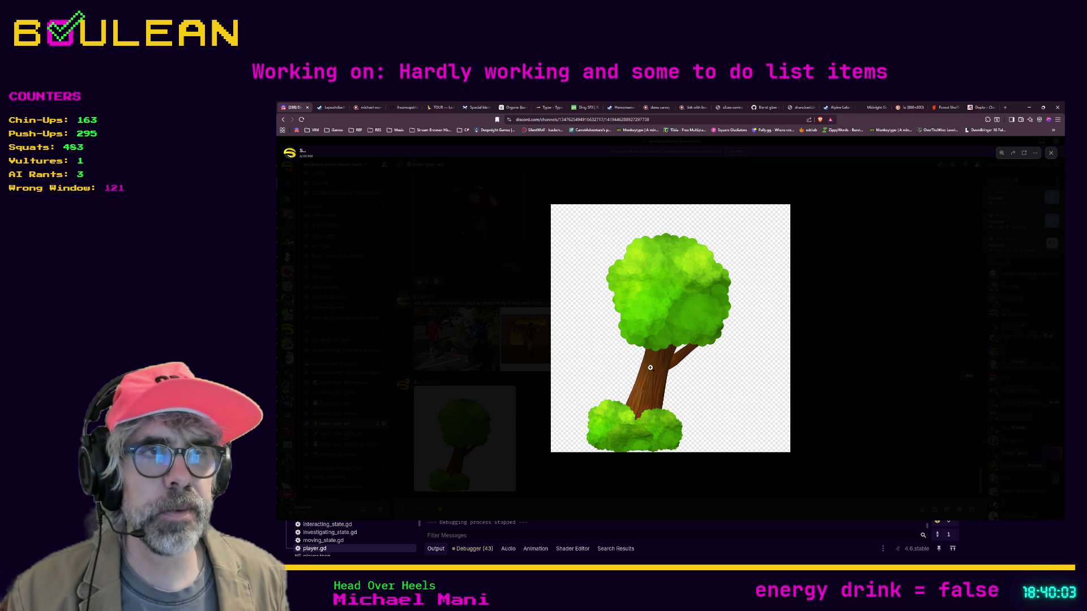
left_click(652, 368)
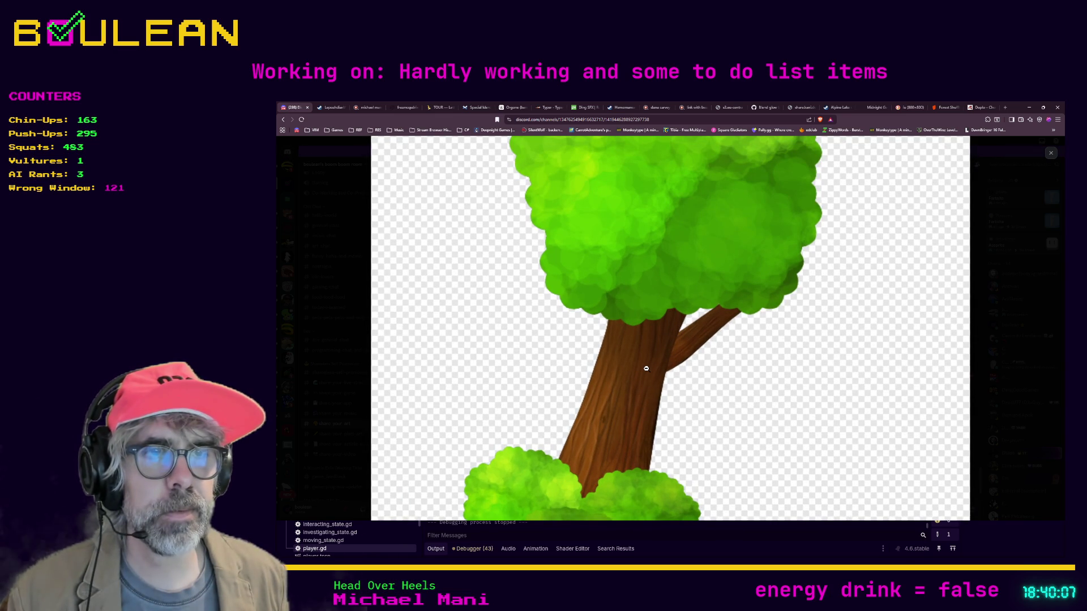
left_click(624, 390)
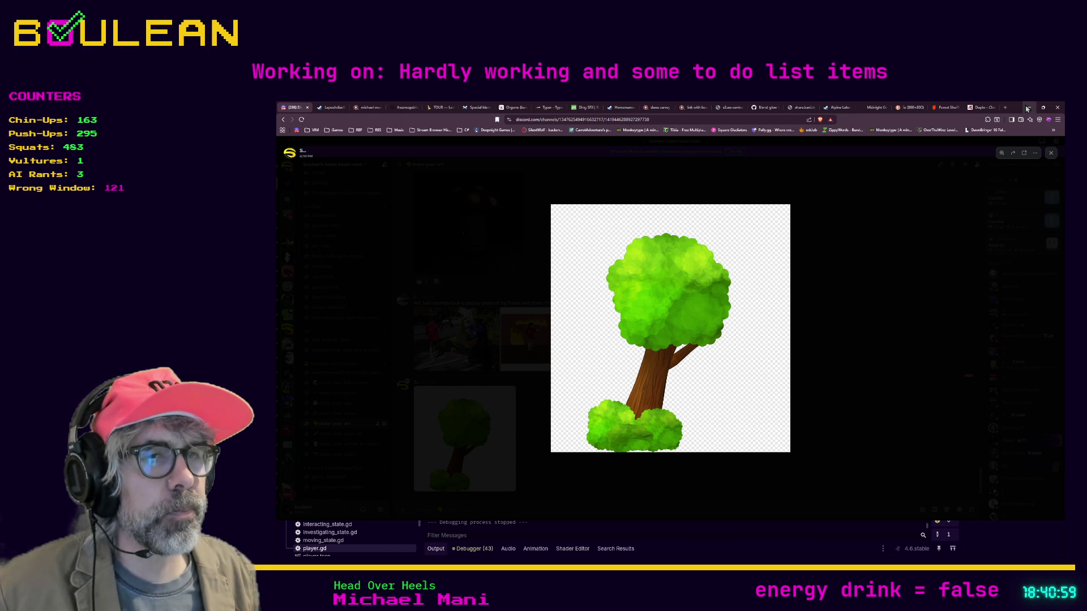
left_click(1027, 108)
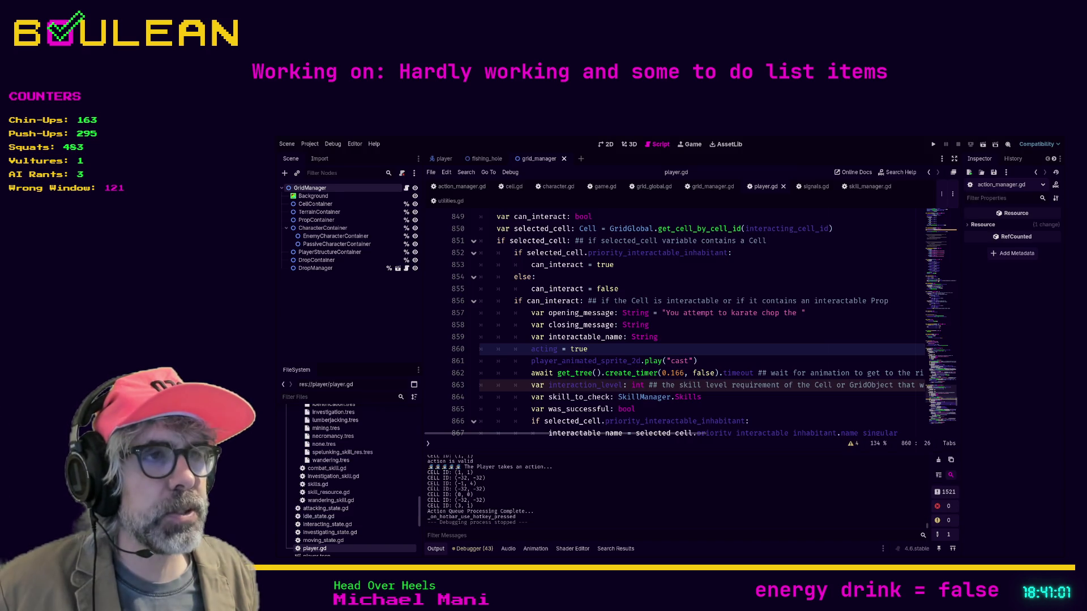
left_click(753, 393)
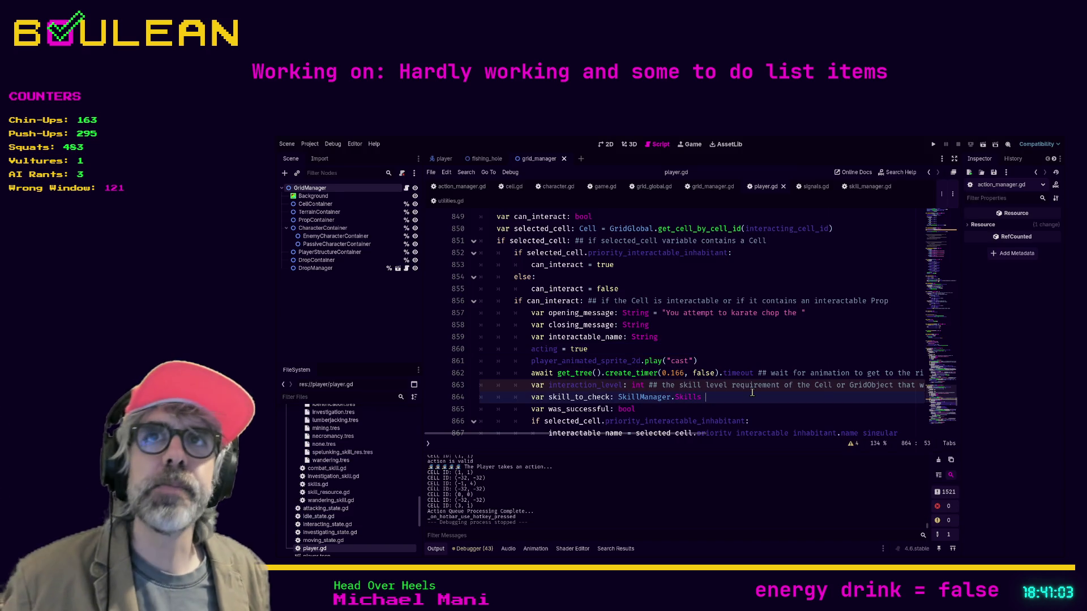
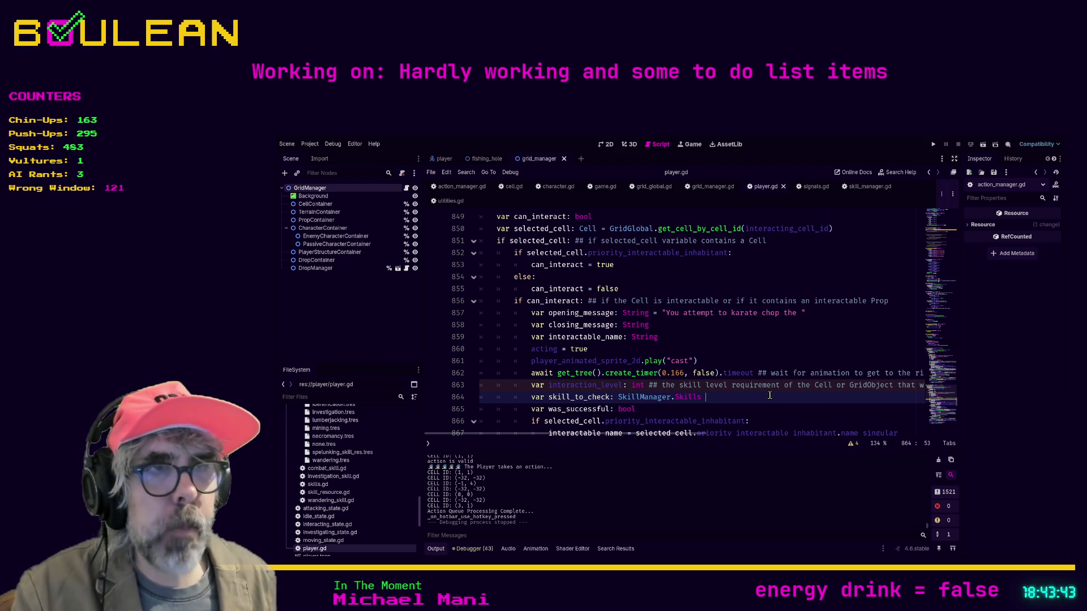
Step: Scroll player.gd down to line 877 and switch to the player scene tab
scroll(770, 395, "down", 1)
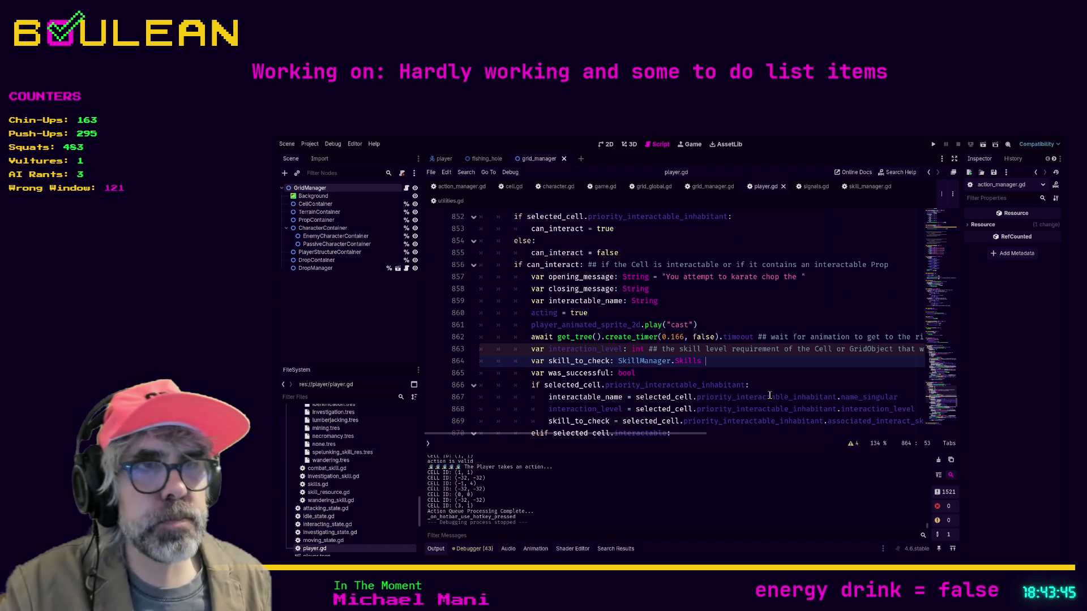
scroll(747, 375, "down", 4)
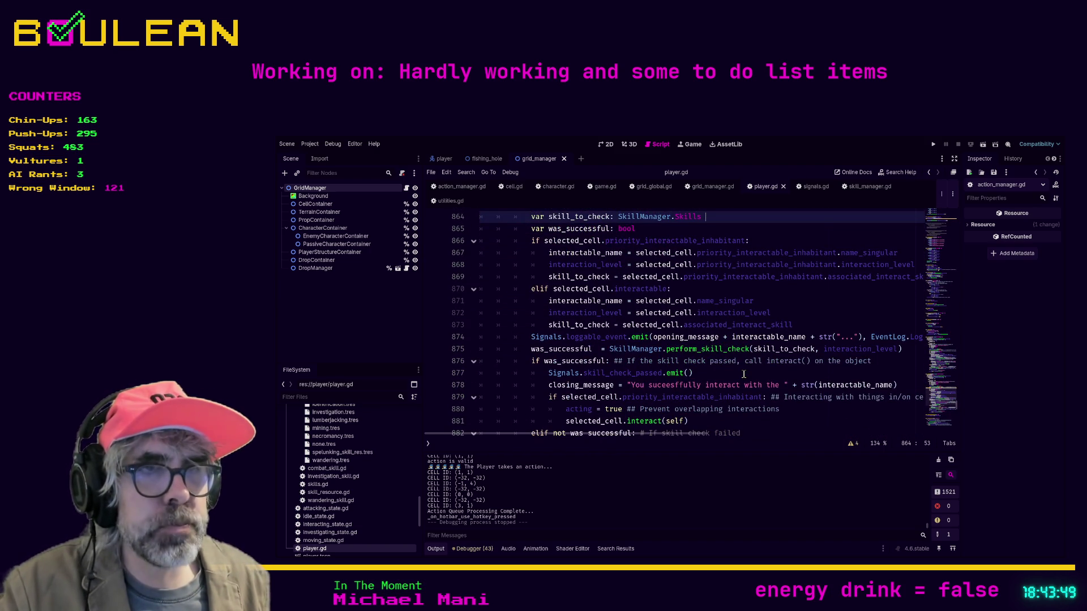
left_click(723, 376)
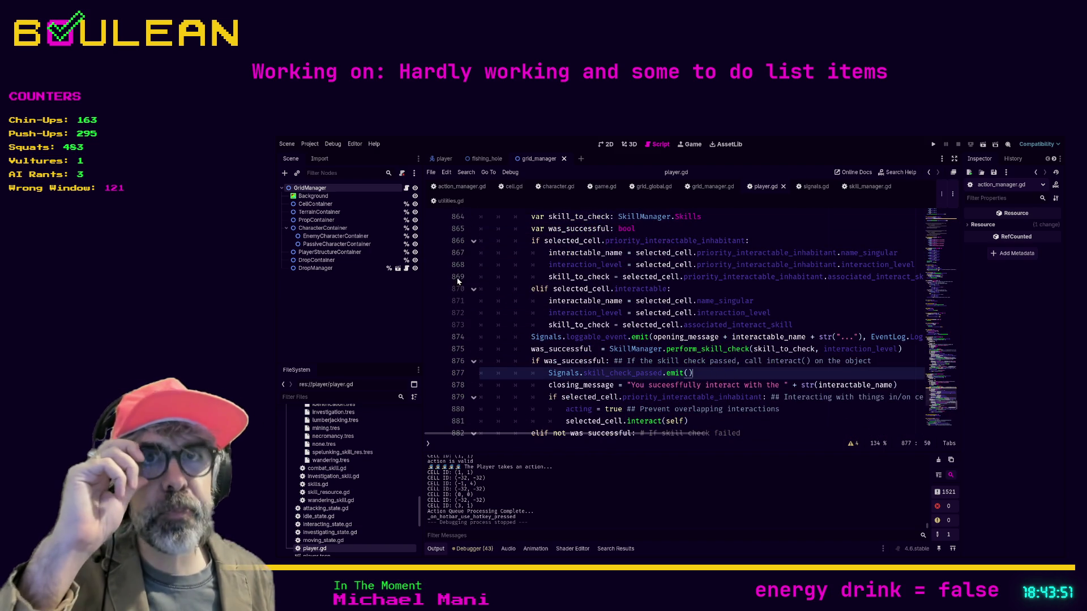
left_click(439, 164)
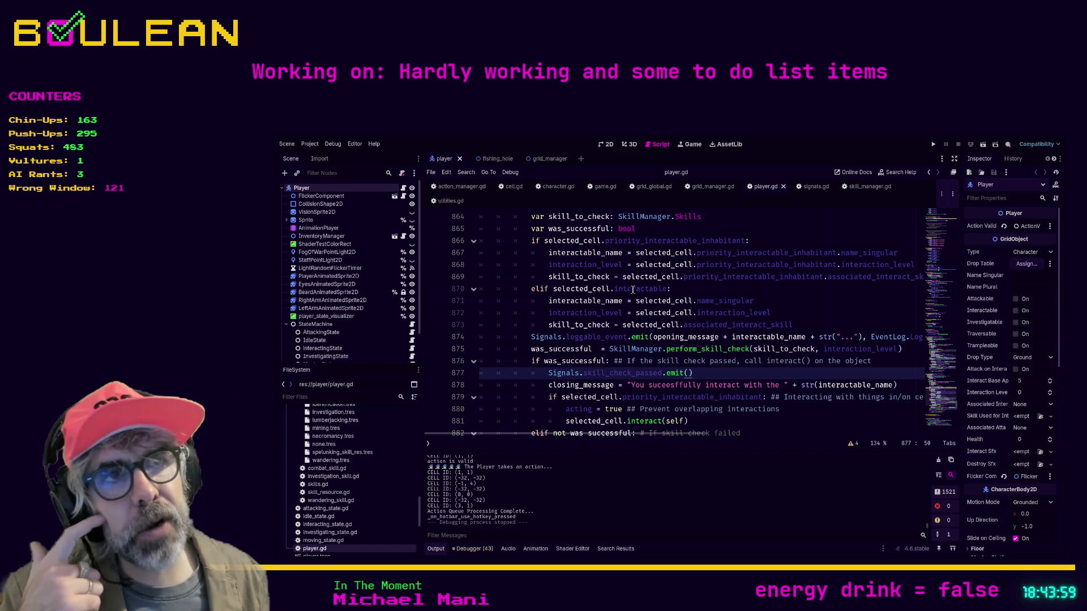
Step: Return to line 860 (acting = true) and start a text search in player.gd
scroll(733, 273, "up", 3)
left_click(732, 274)
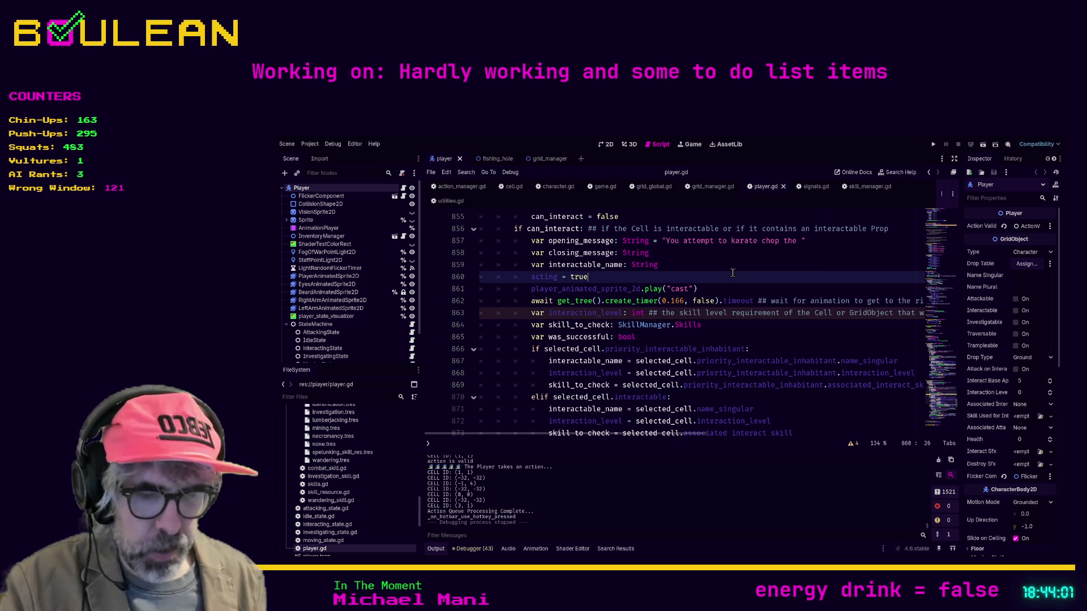
key("ctrl+f")
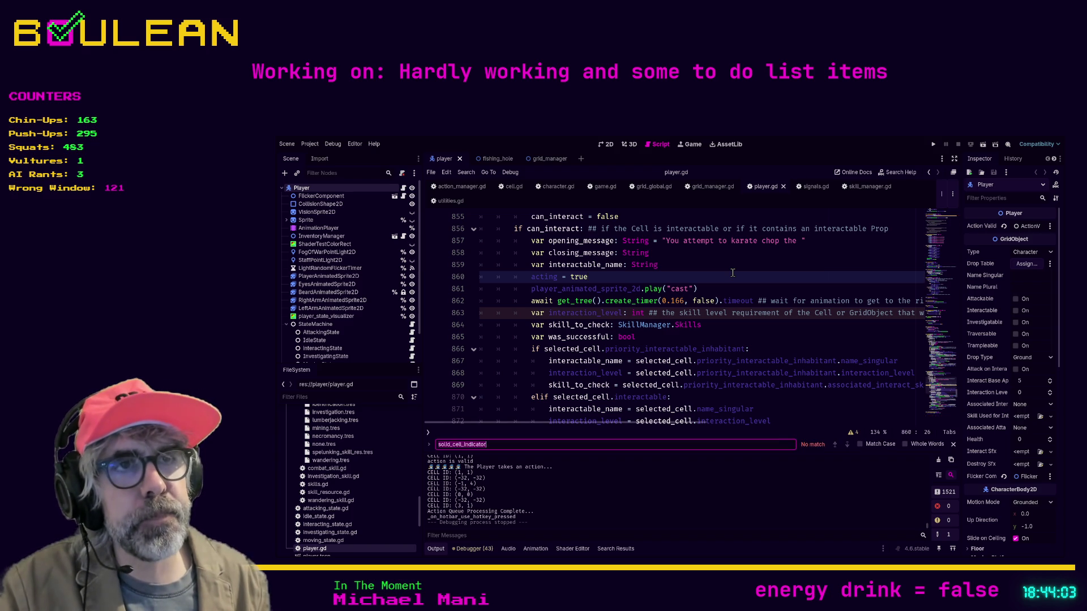
Step: Search player.gd for 'move' and step through the matches to movement_amount on line 85
type("move")
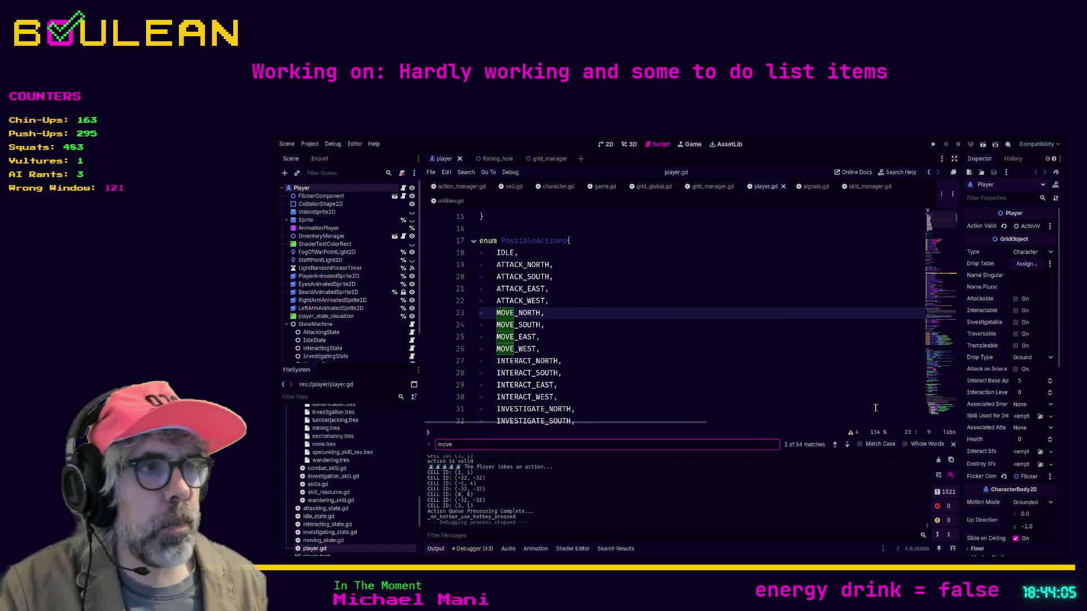
left_click(848, 445)
left_click(848, 445)
left_click(848, 445)
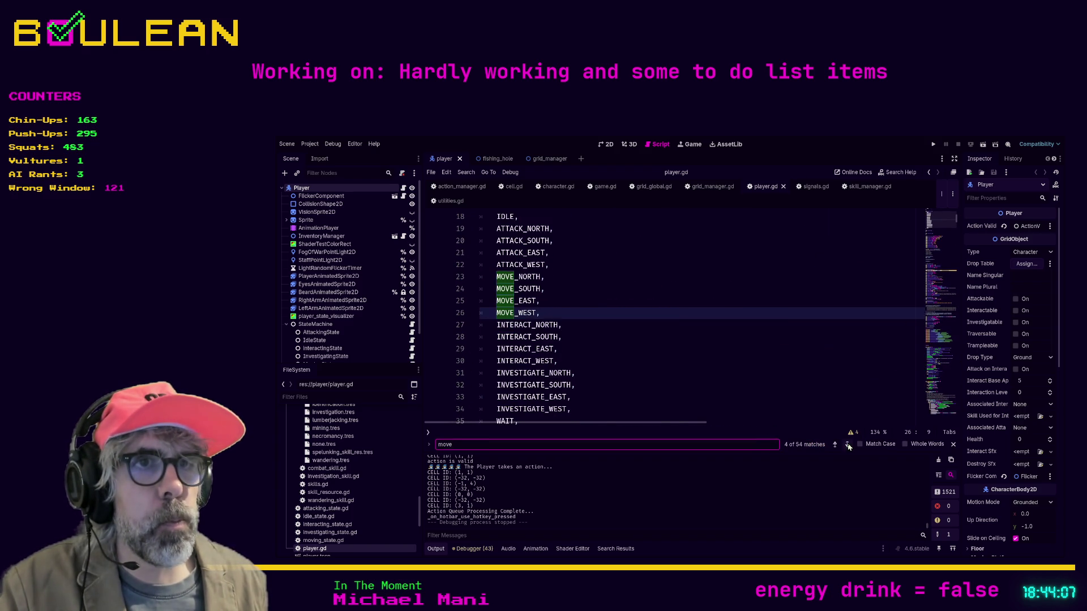
left_click(848, 445)
scroll(780, 345, "down", 2)
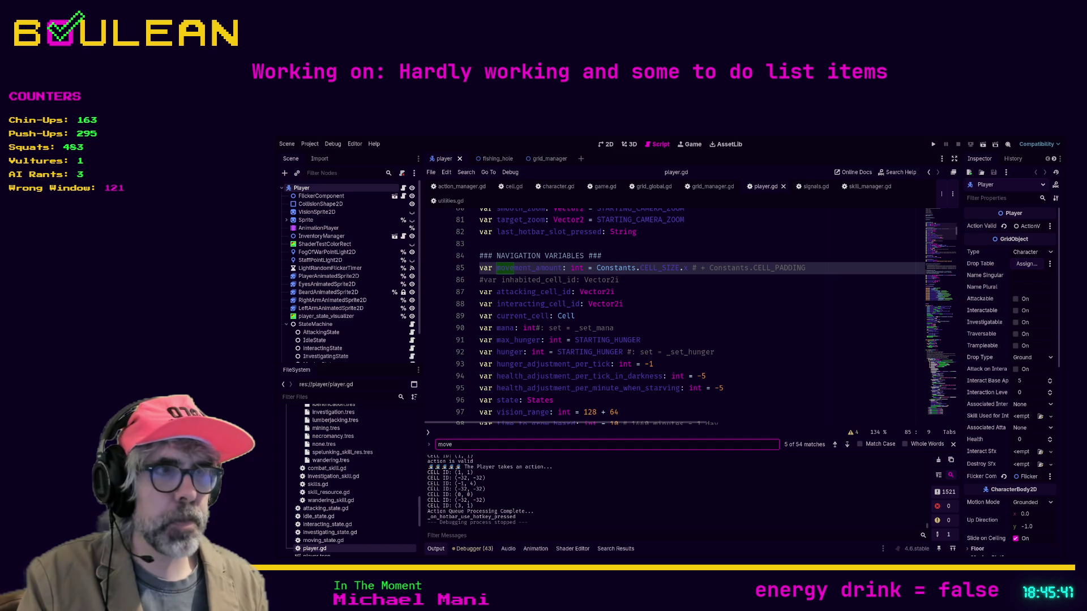
left_click(518, 442)
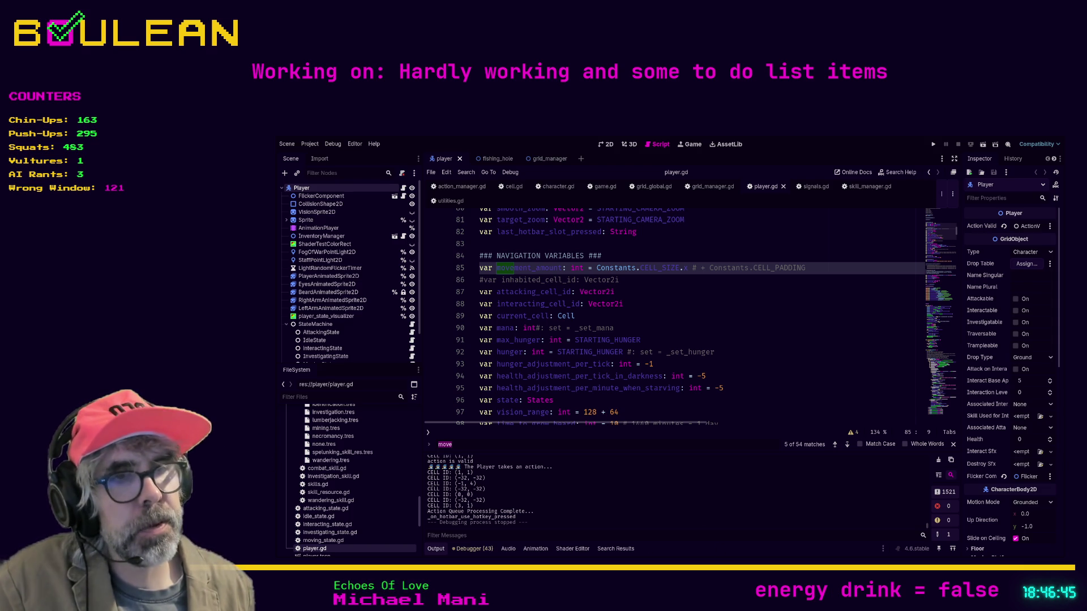
Step: Switch to Discord's art-sharing channel in the browser and close the enlarged tree image
key("alt+Tab")
left_click(846, 390)
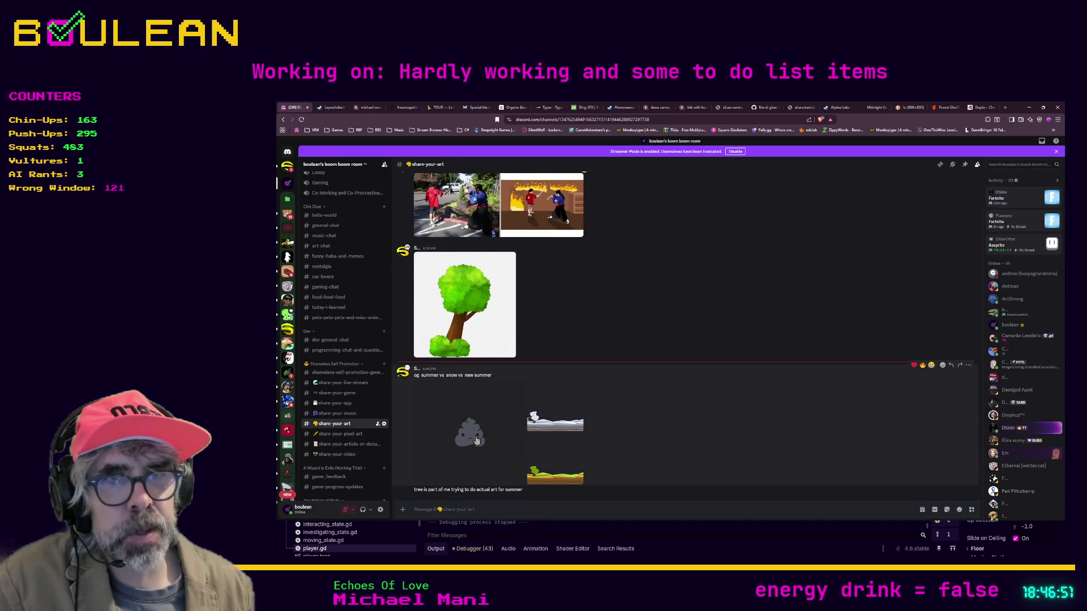
Step: View the grey blob, snow, and animated snow-and-grass images full size, then return to Godot
left_click(475, 435)
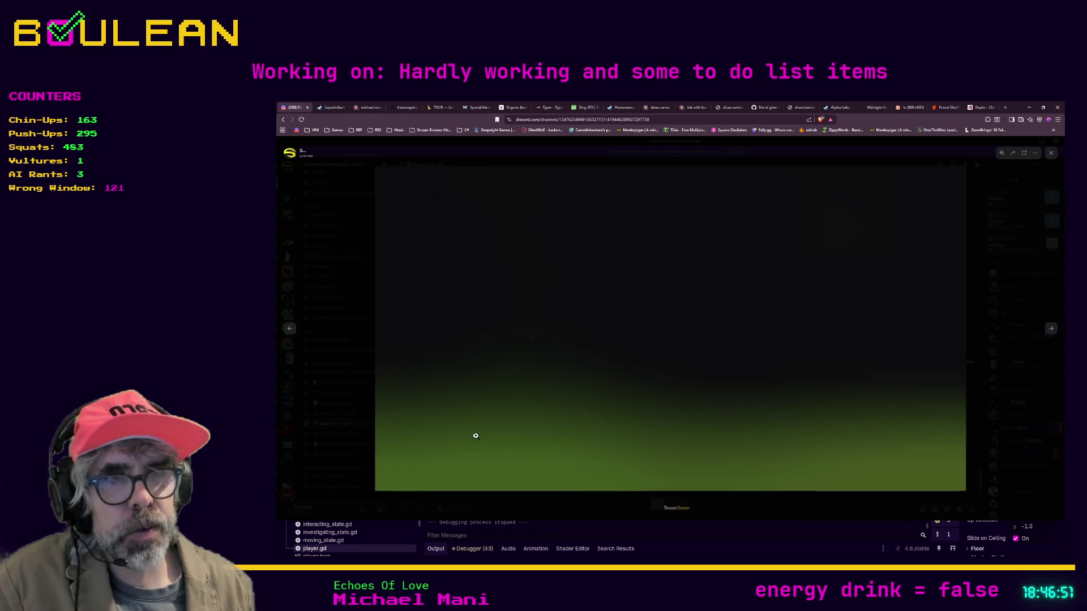
left_click(763, 501)
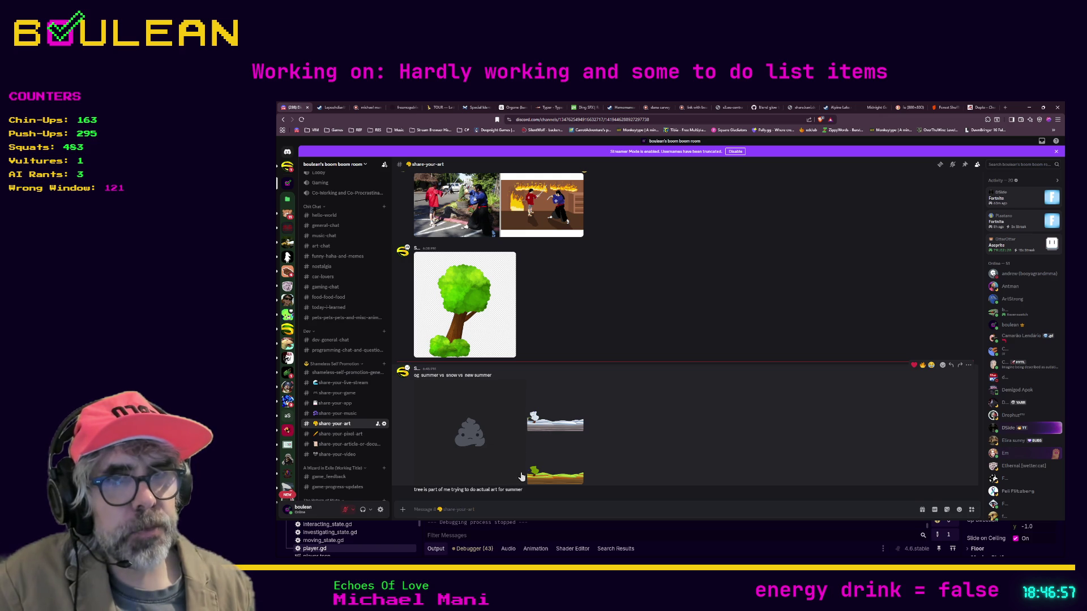
left_click(561, 425)
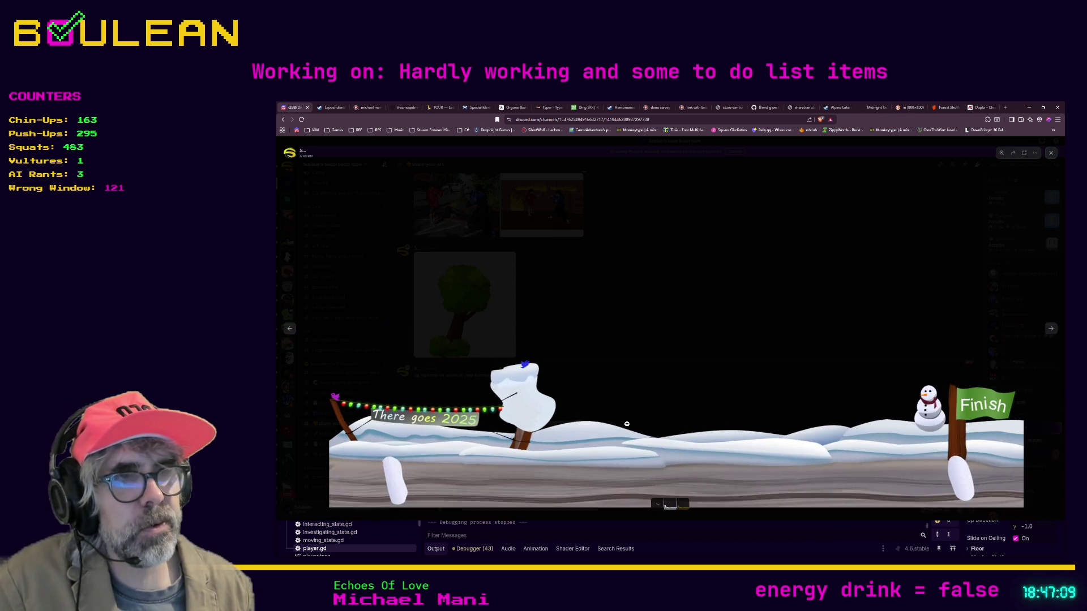
left_click(811, 504)
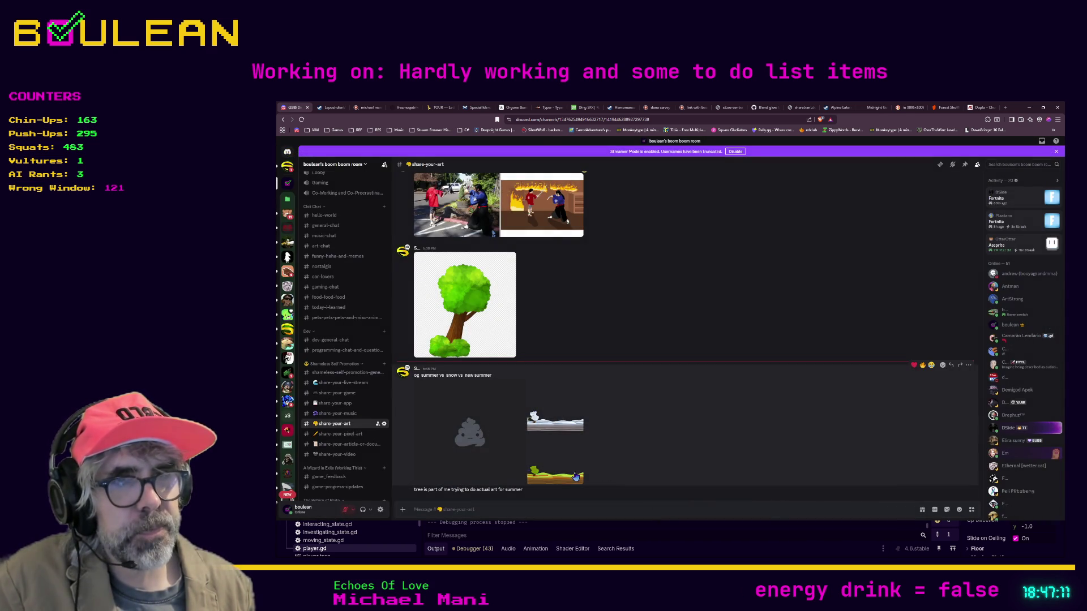
left_click(575, 471)
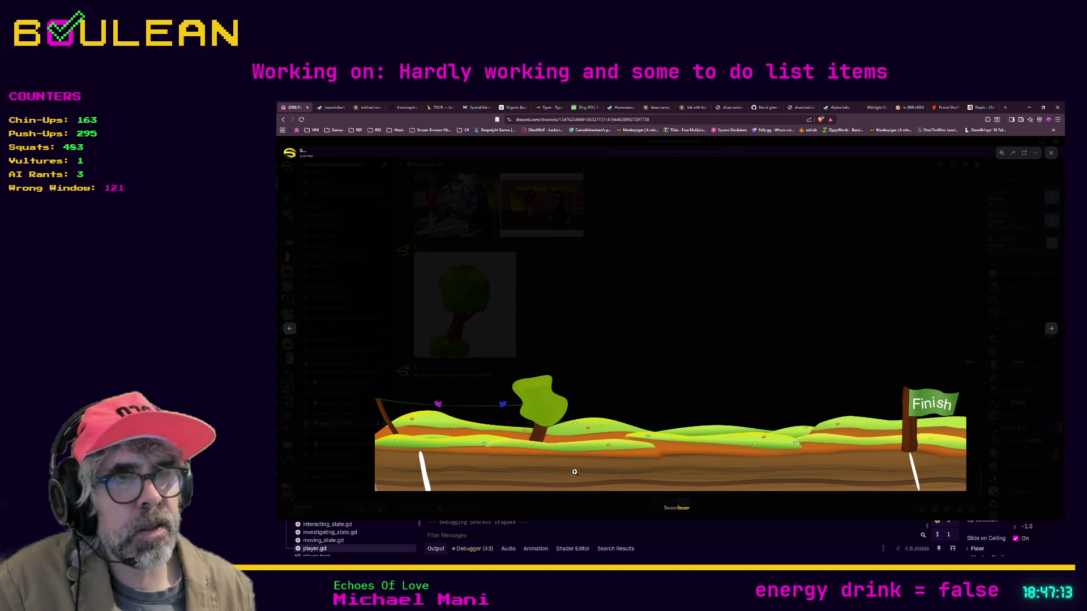
left_click(768, 510)
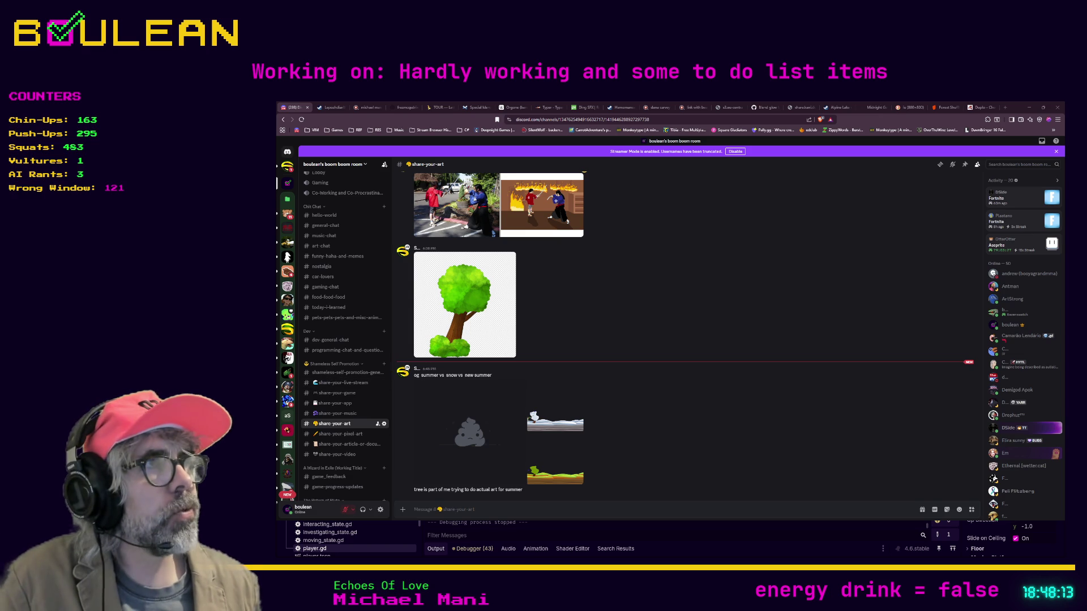
key("alt+Tab")
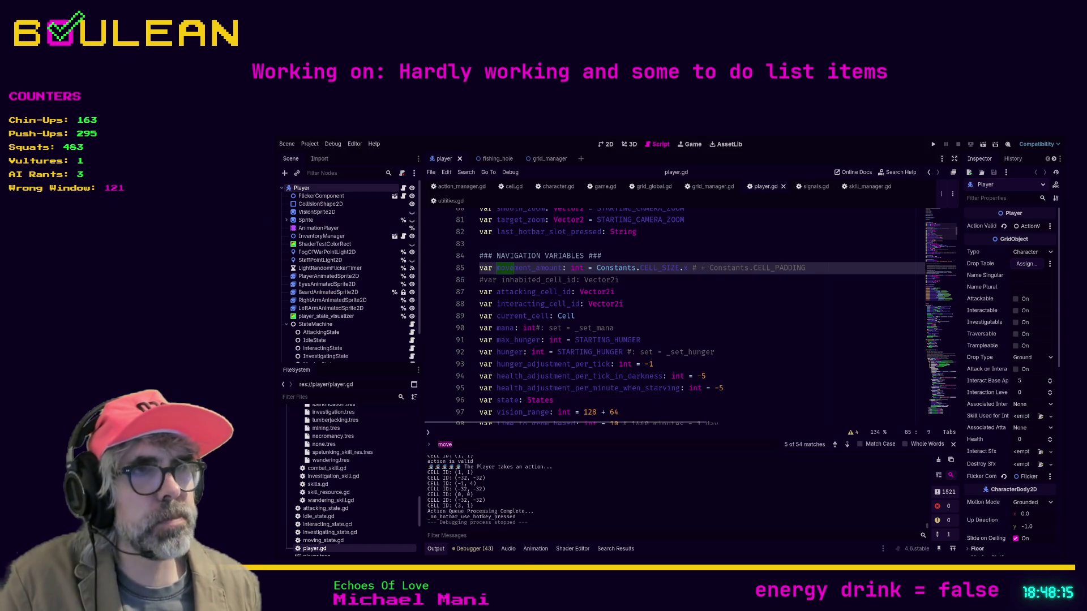
Step: Close the move search and review the ACTION VARIABLES block near line 100, including berries_picked_on_success
left_click(723, 351)
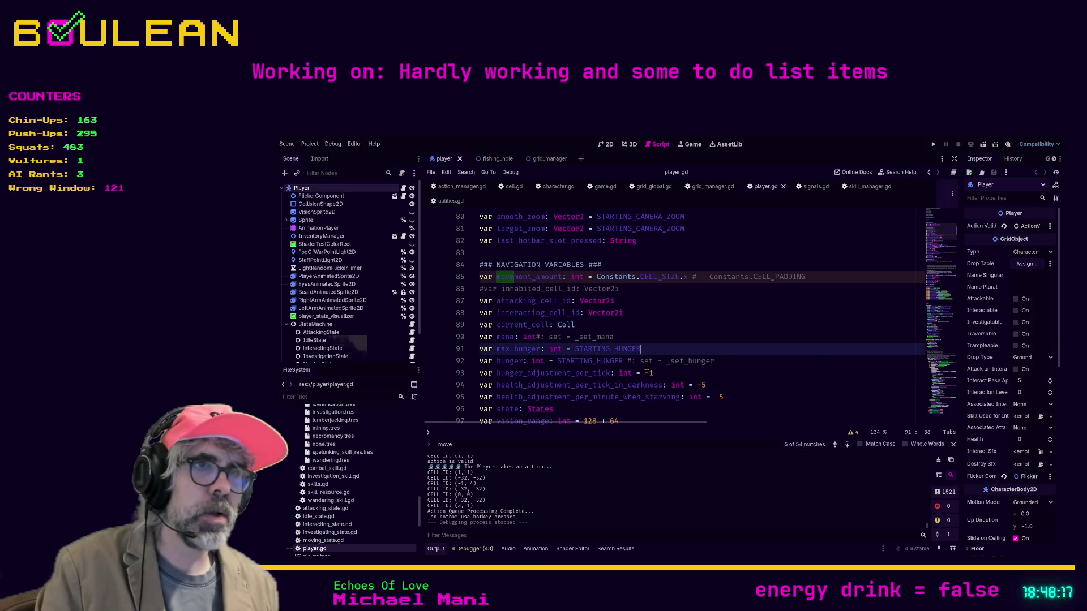
key("Down")
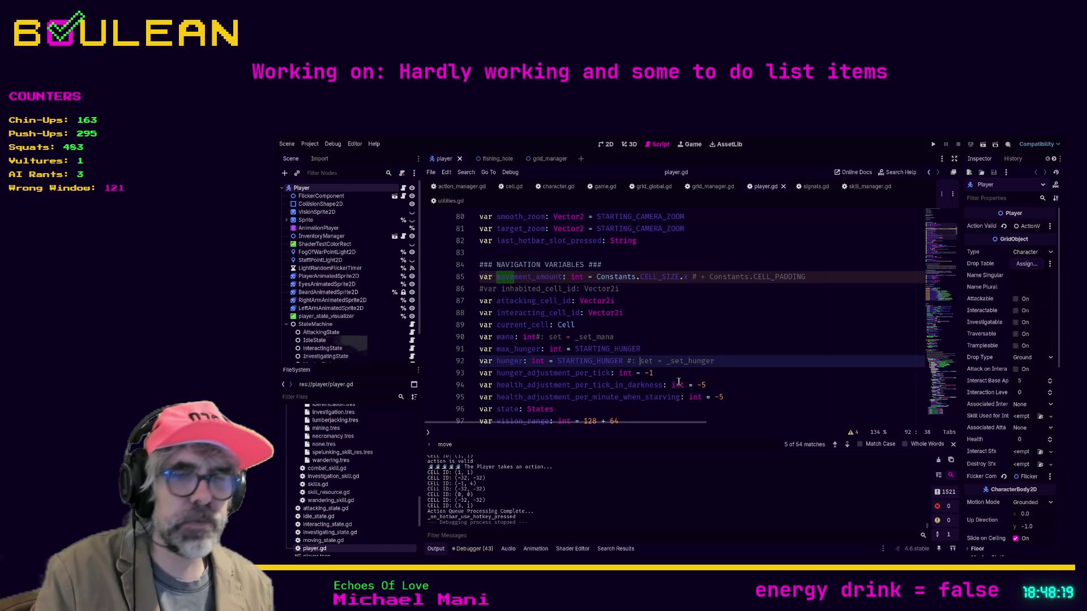
key("Escape")
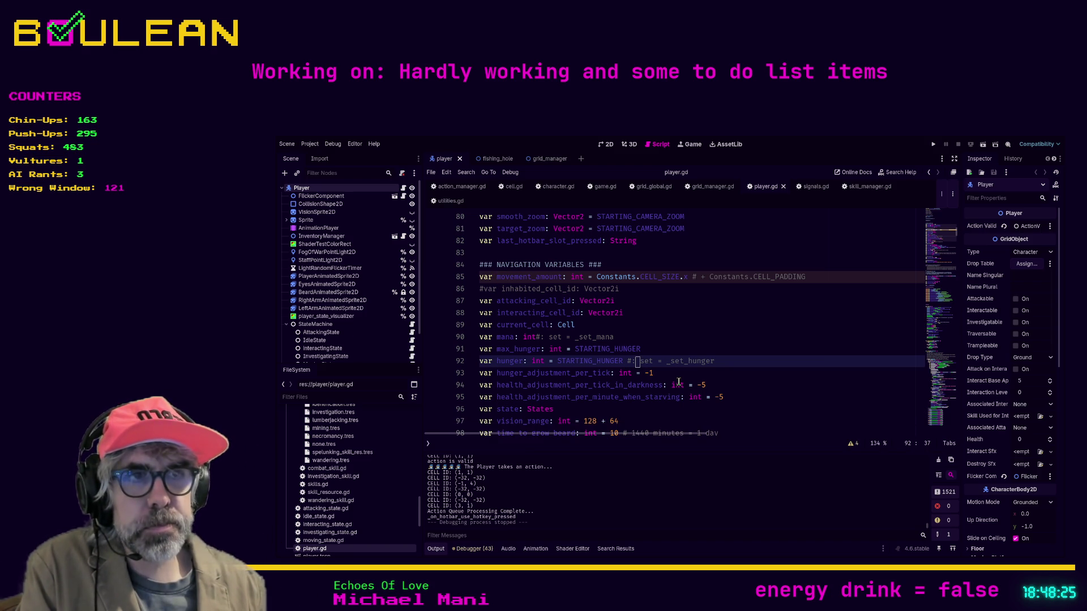
left_click(734, 369)
scroll(730, 366, "down", 5)
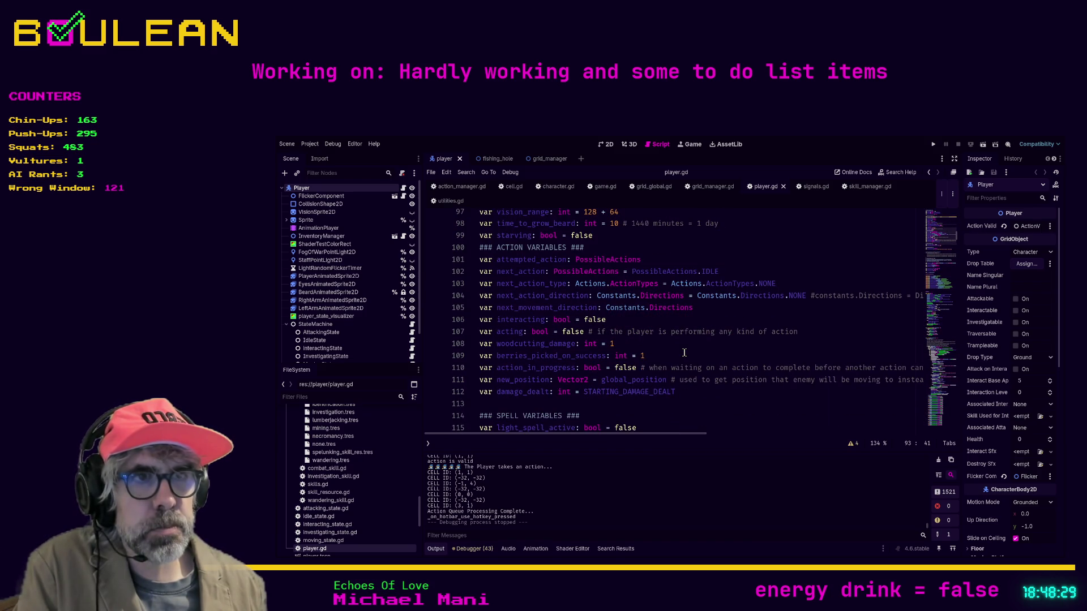
left_click_drag(683, 352, 684, 352)
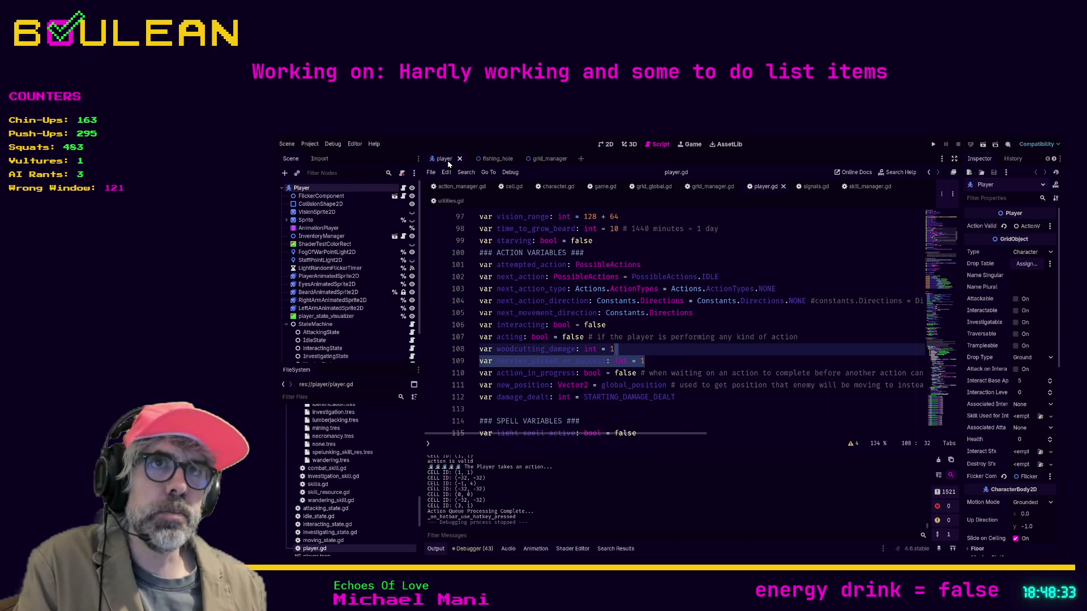
left_click(651, 253)
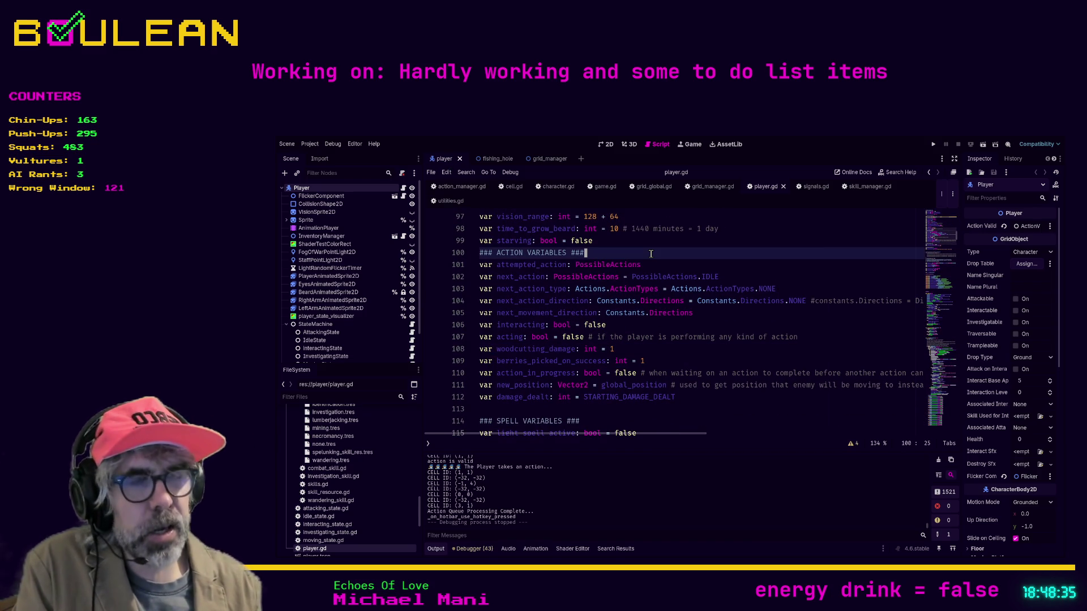
Step: Search for 'move()' and jump to the _move function definition at line 712
key("ctrl+f")
type("move()")
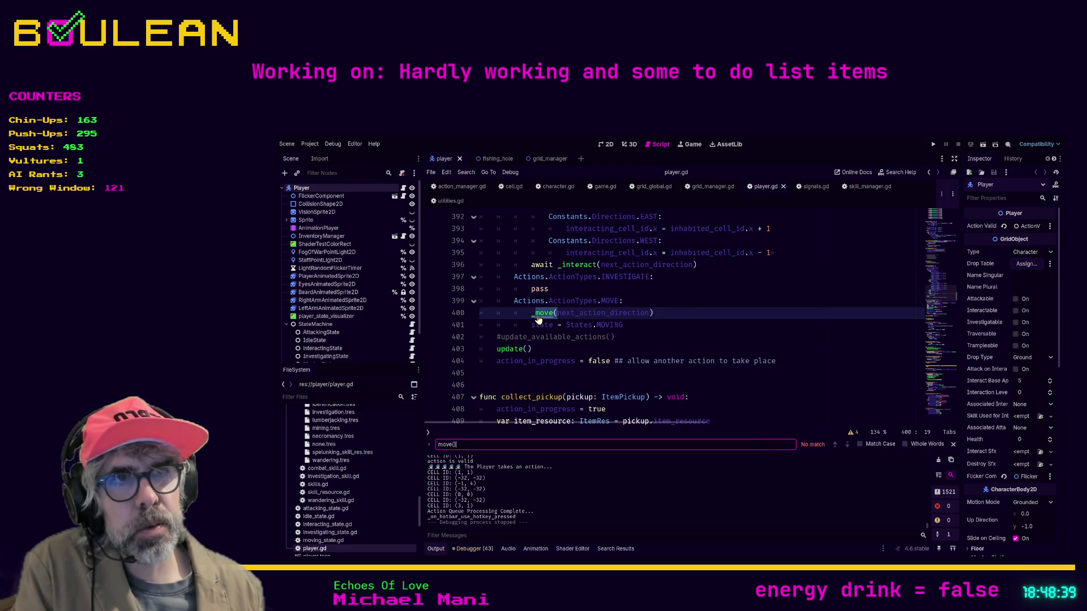
left_click(542, 313, "ctrl")
scroll(722, 326, "down", 1)
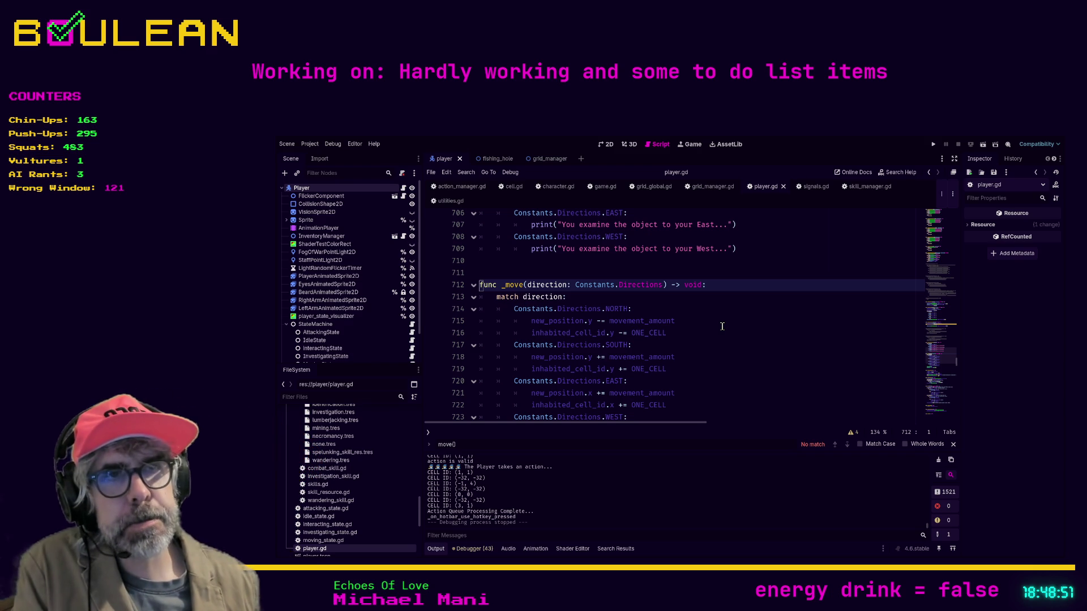
scroll(721, 326, "down", 5)
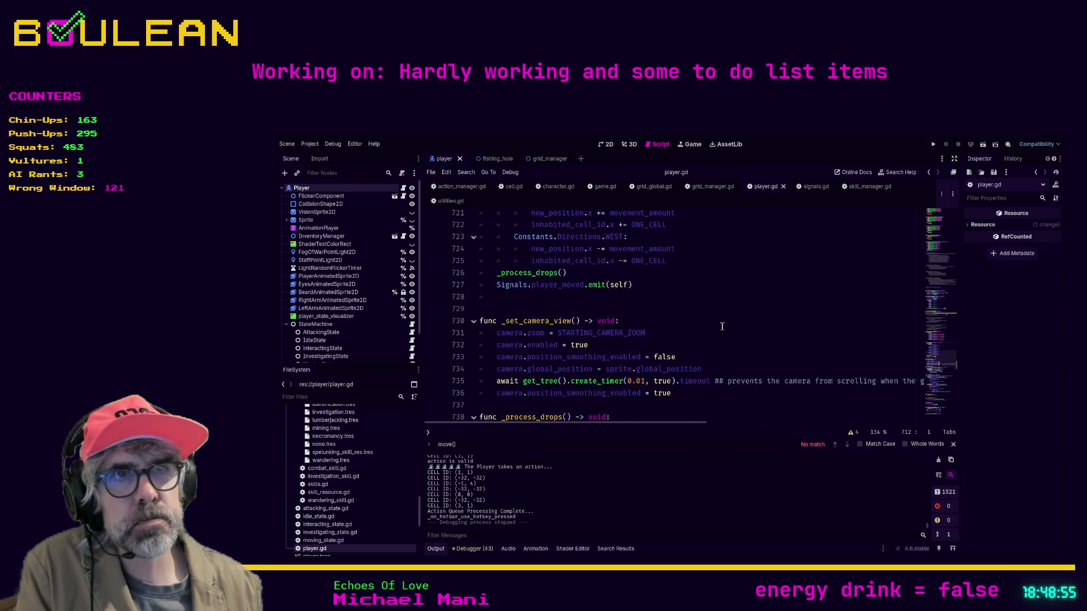
scroll(721, 327, "up", 5)
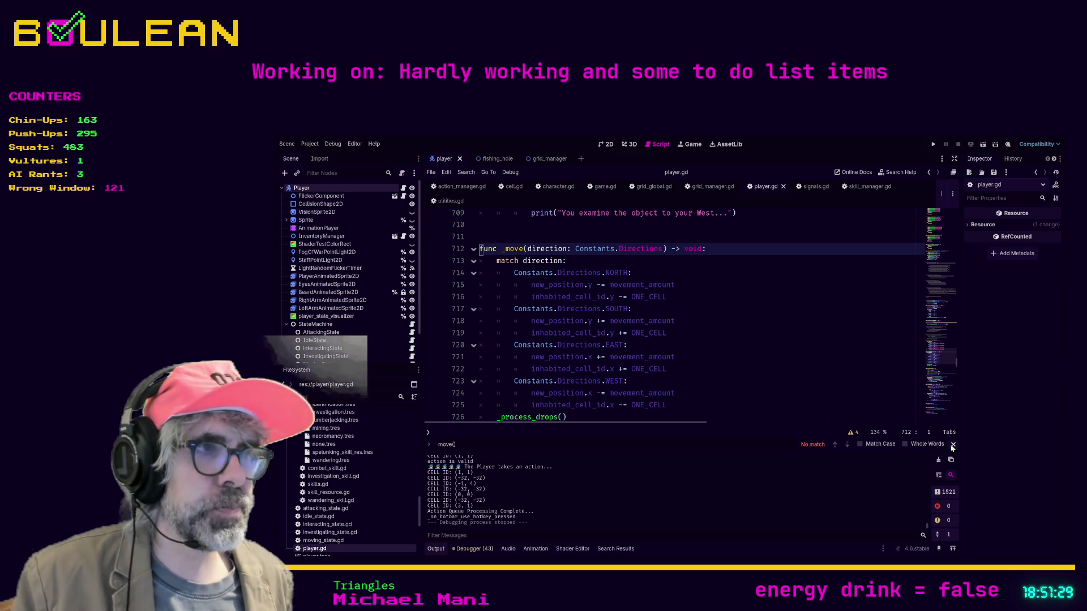
left_click(953, 445)
Step: Save player.gd and tidy the blank lines around line 728 above func _move
left_click(800, 387)
key("ctrl+s")
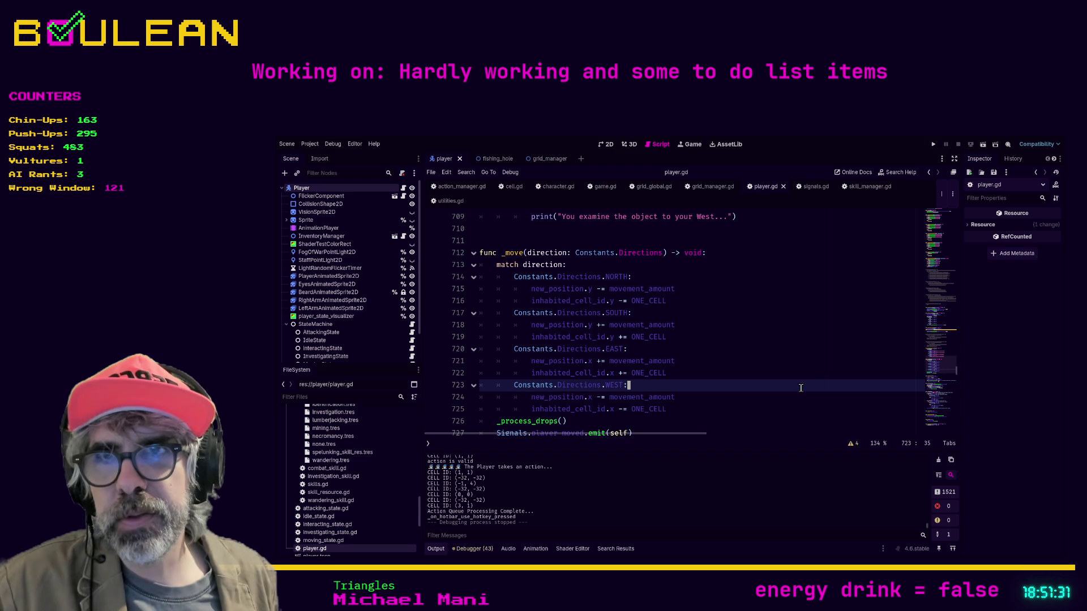
scroll(788, 372, "down", 2)
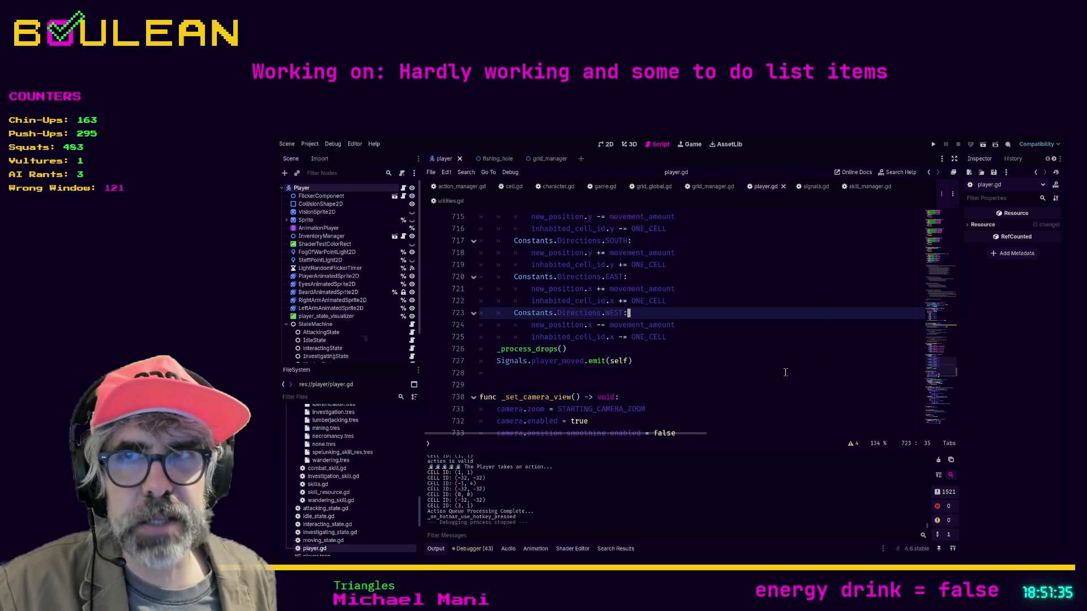
left_click(675, 377)
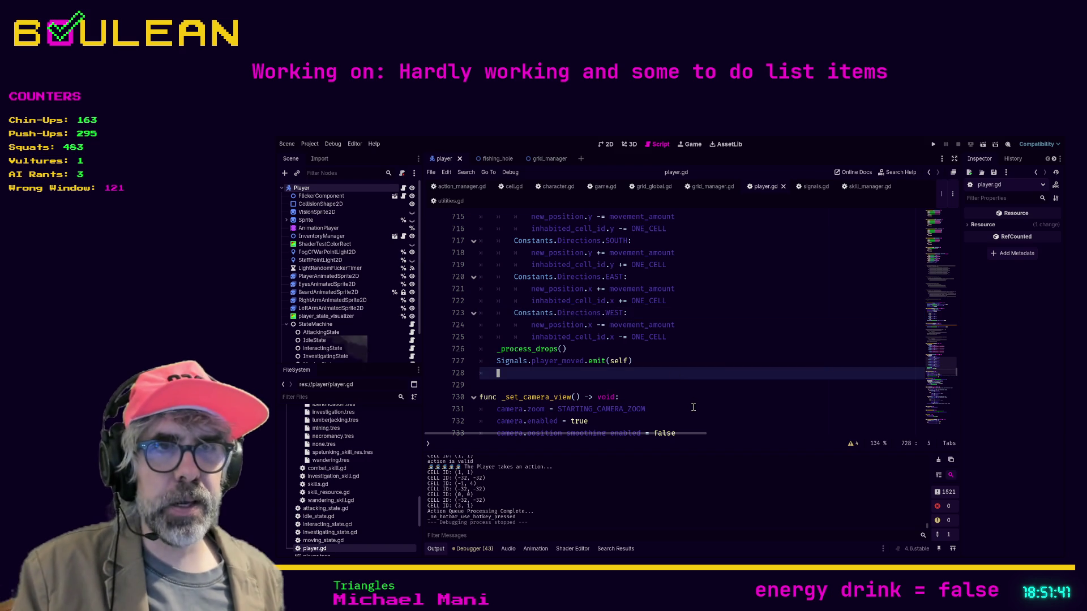
key("Down")
key("shift+Up")
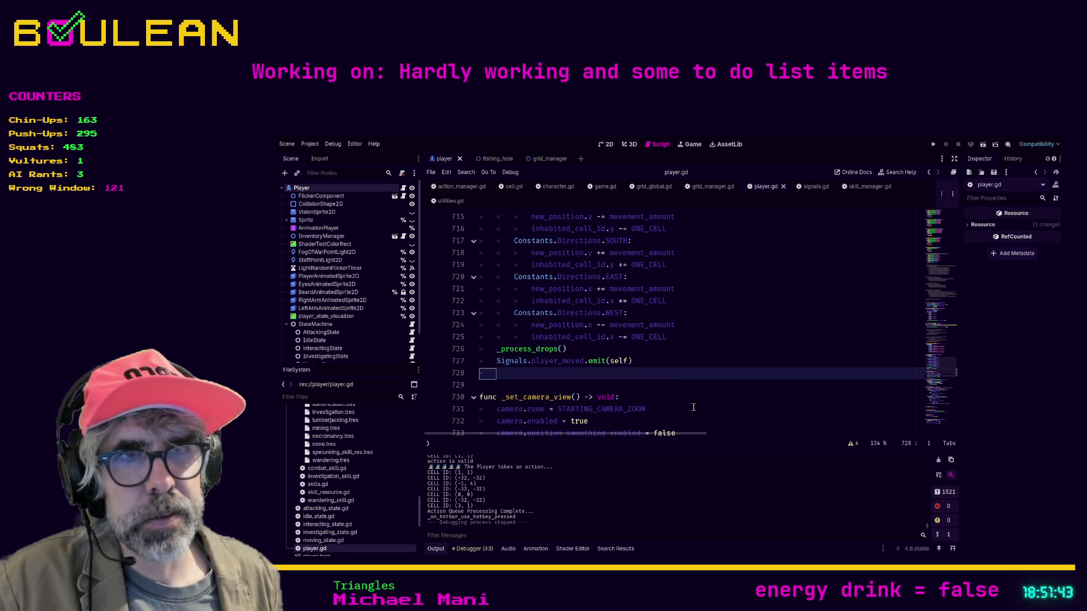
key("Delete")
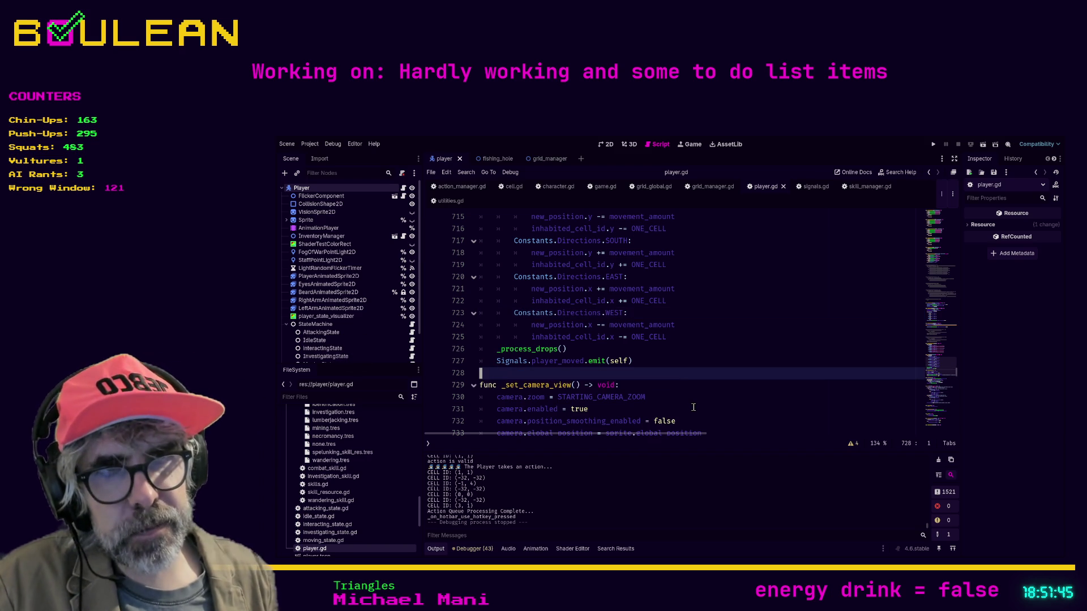
key("Return")
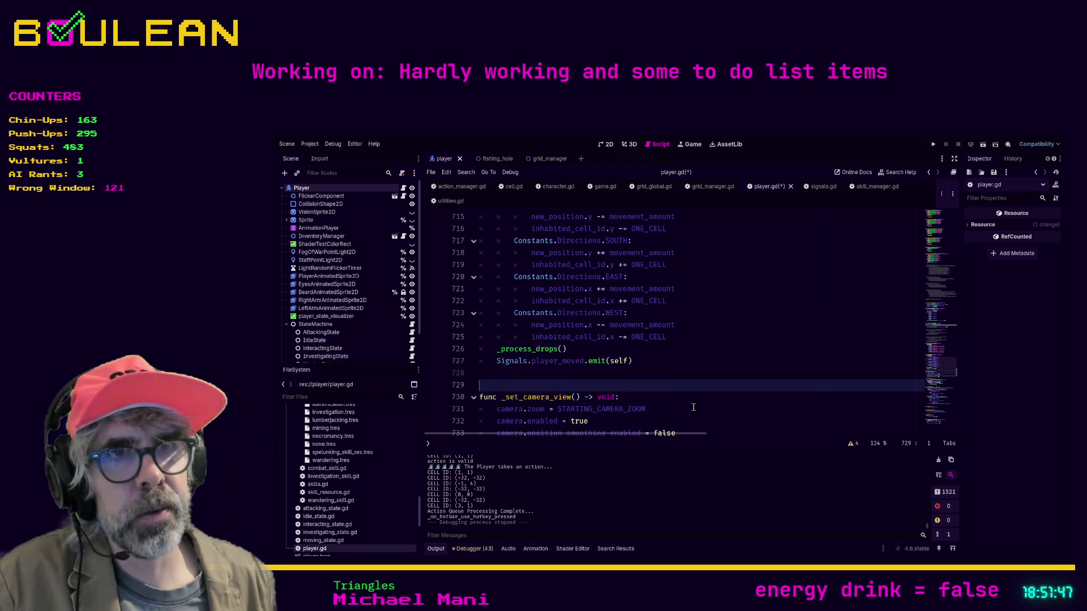
left_click(707, 372)
key("ctrl+s")
scroll(655, 346, "down", 3)
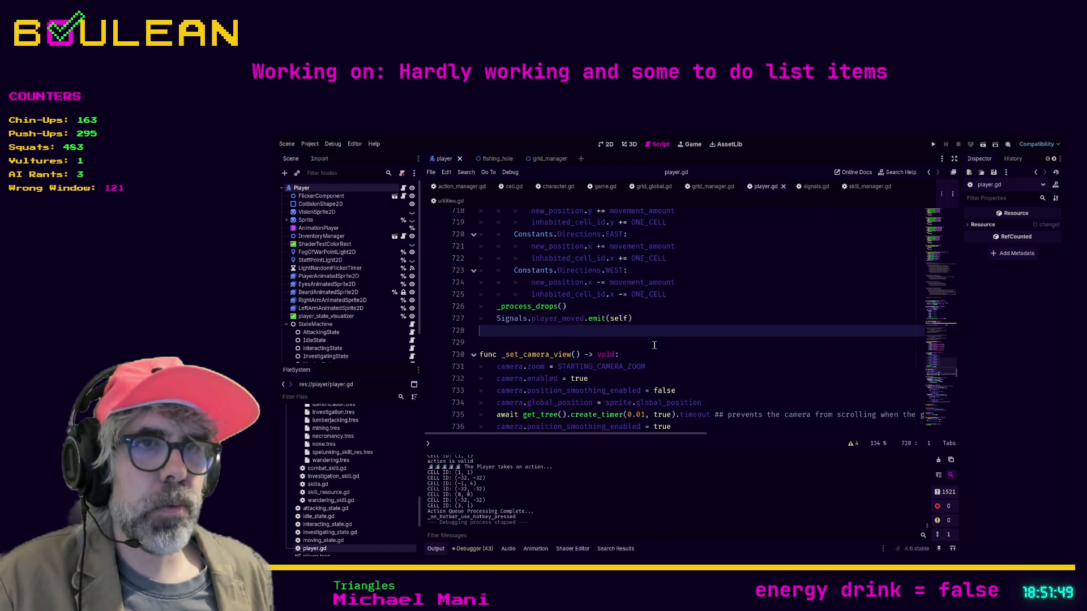
scroll(655, 345, "up", 7)
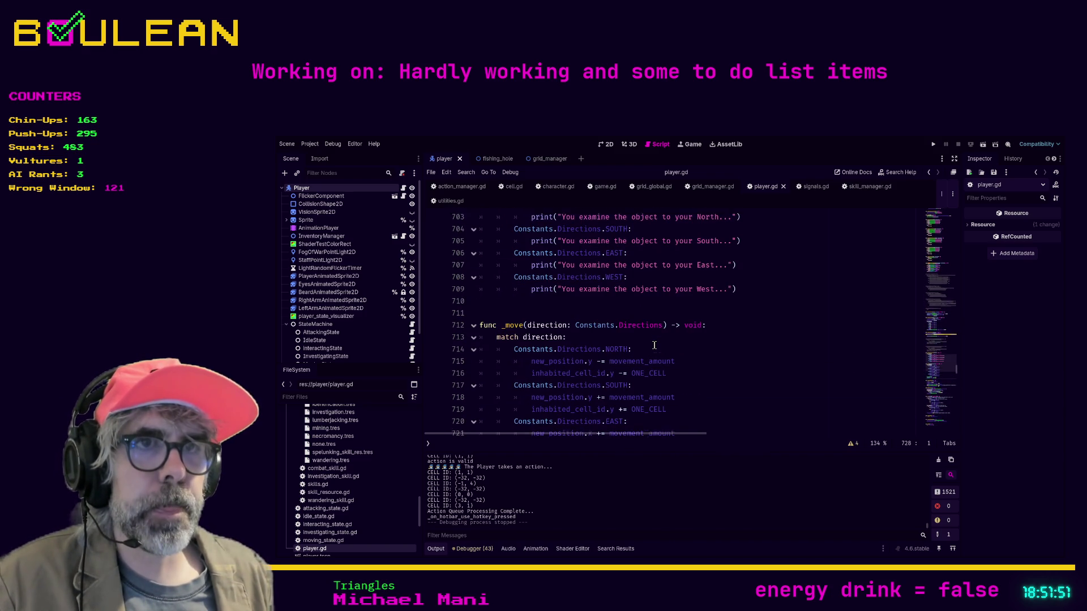
Step: Add print("🧙🧙🧙🧙🧙 PLAYER MOVED") as the first line of _move and save
left_click_drag(706, 343, 728, 354)
key("Down")
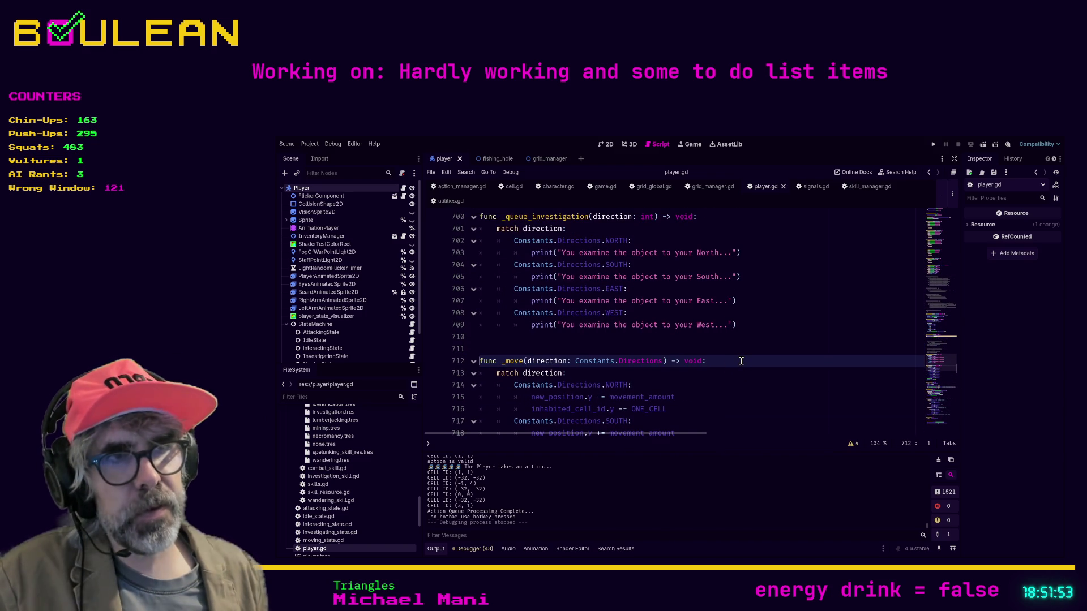
key("Right")
key("Return")
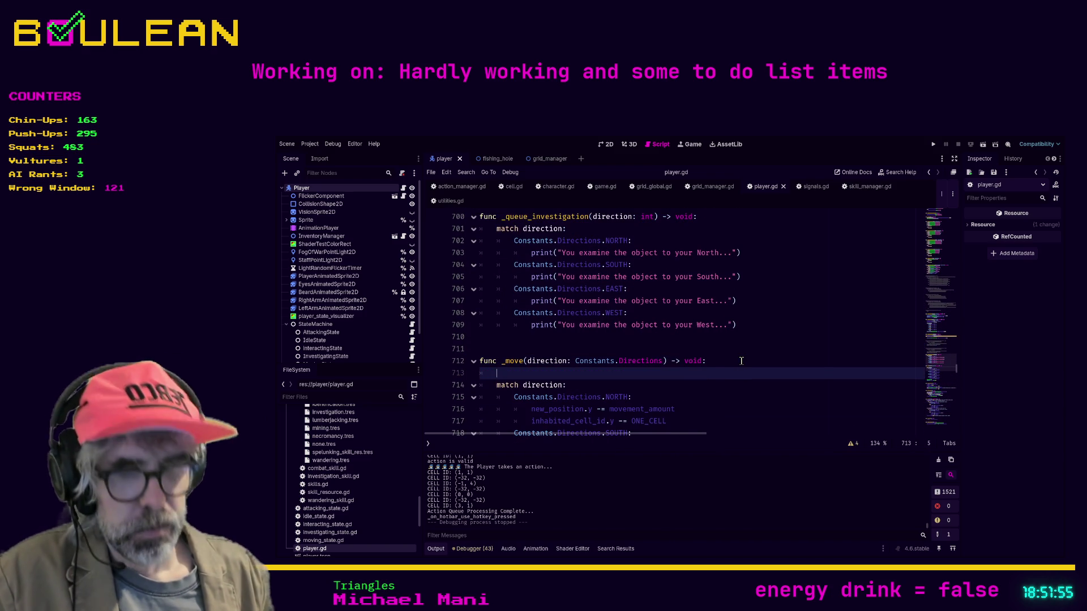
type("rint(\"PL")
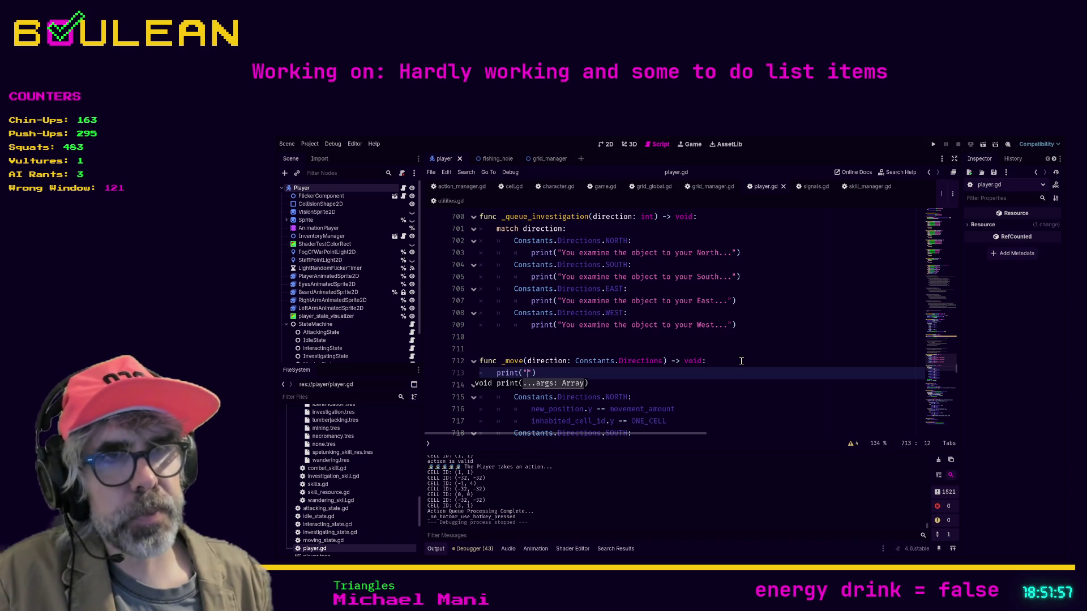
type("AYER MOVED")
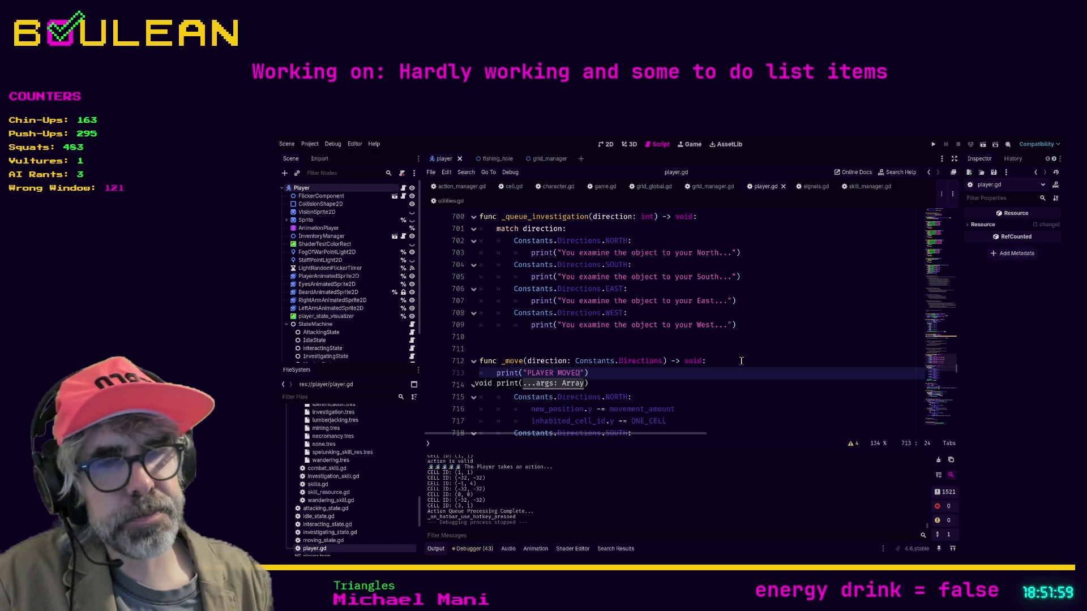
left_click(525, 372)
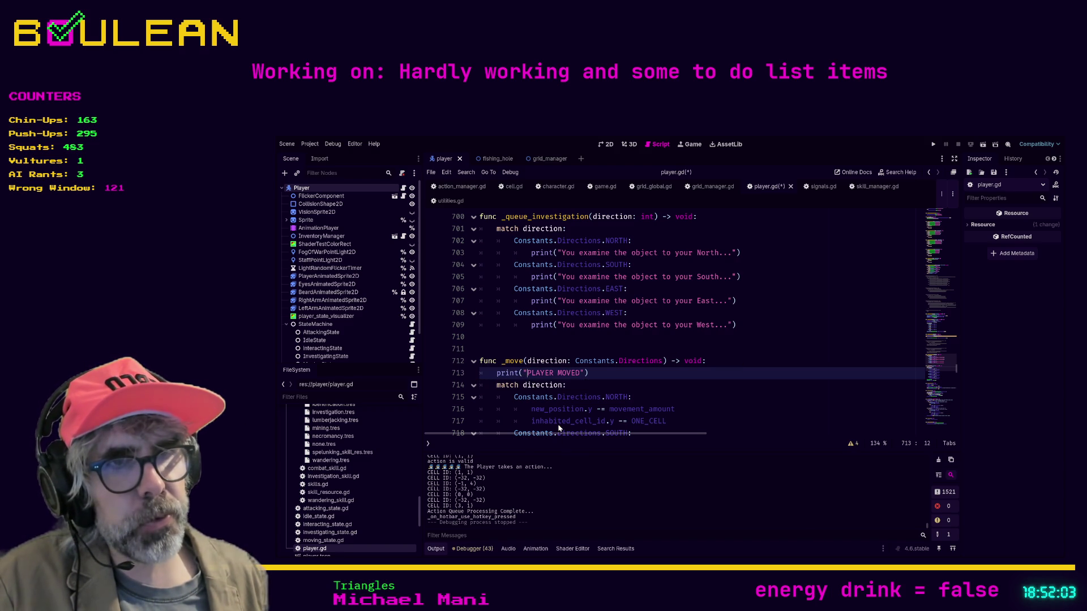
type("🧙🧙🧙🧙🧙")
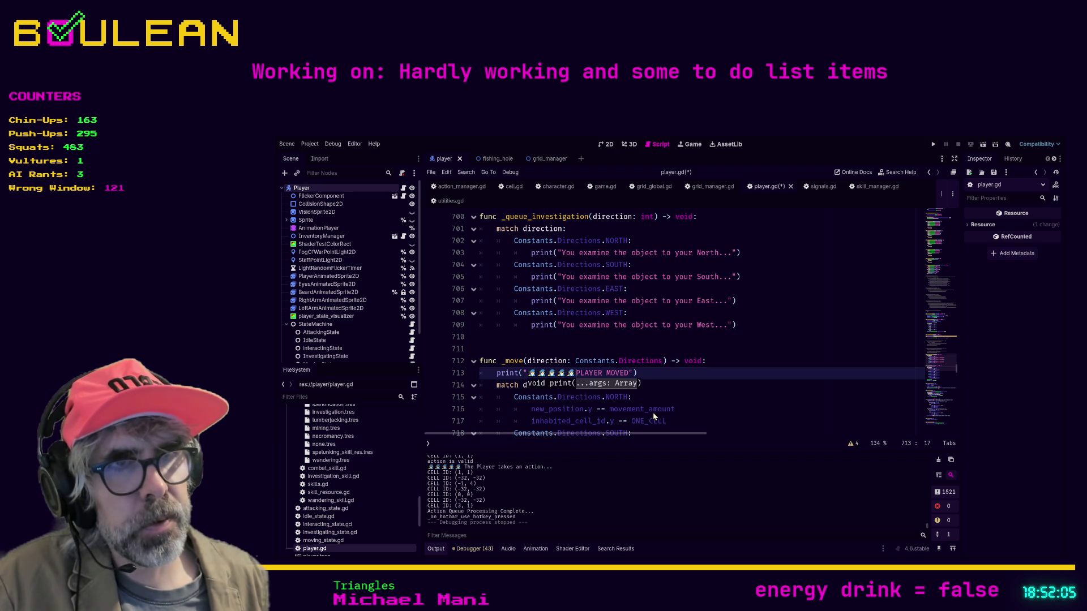
left_click(683, 375)
key("ctrl+s")
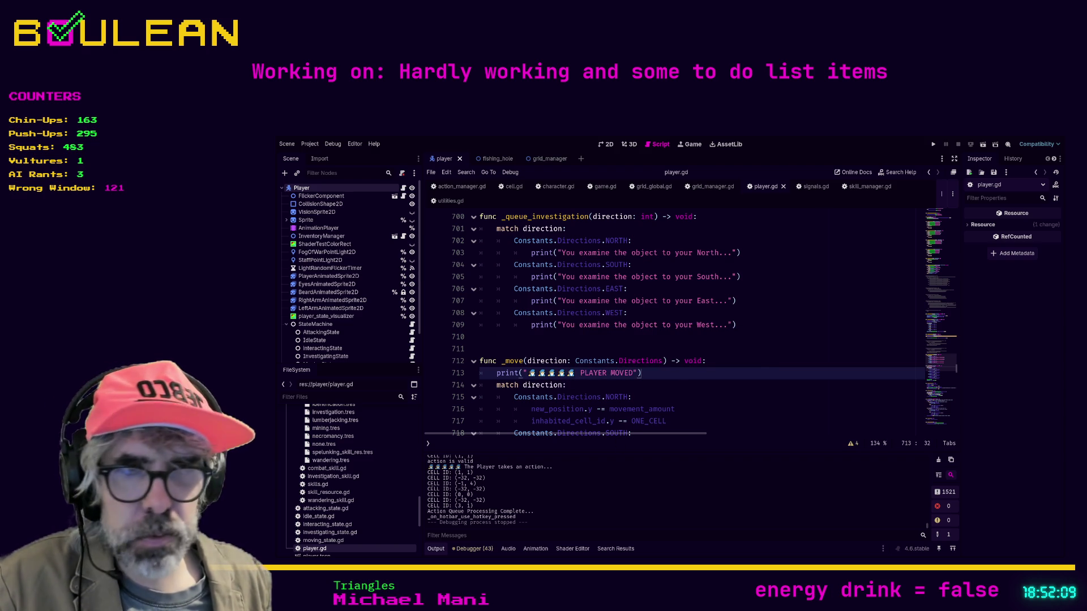
key("alt+Tab")
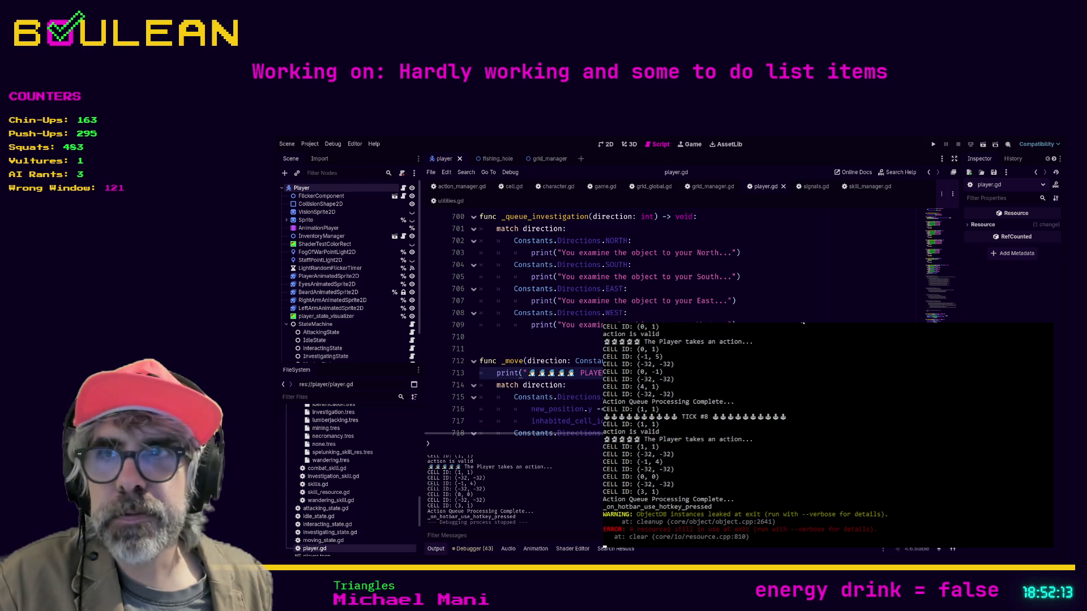
Step: Launch the game with F5 and walk the player down and right through the forest
key("F5")
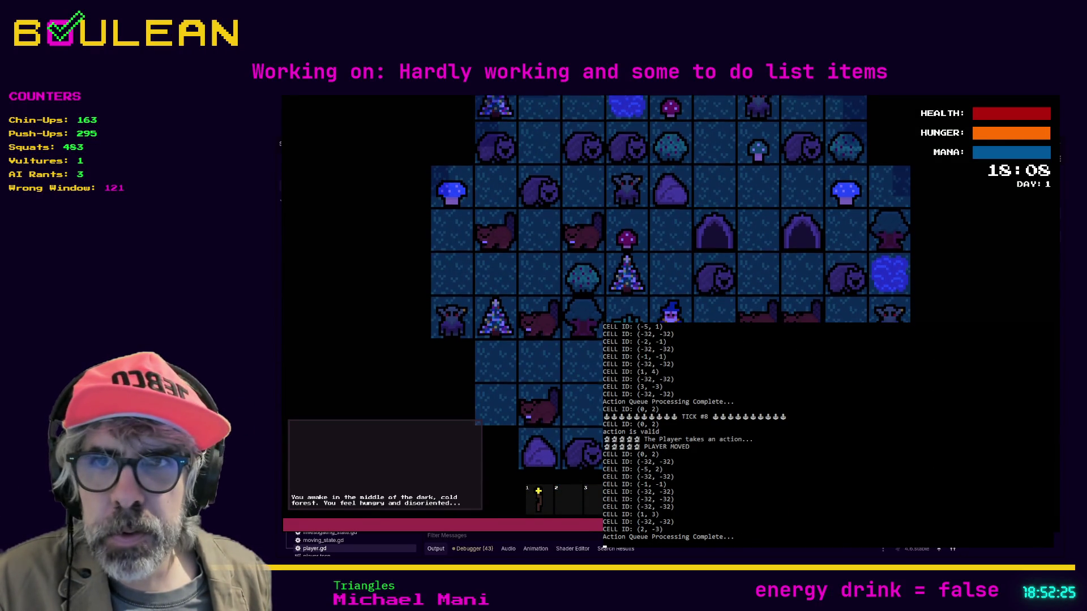
key("Down")
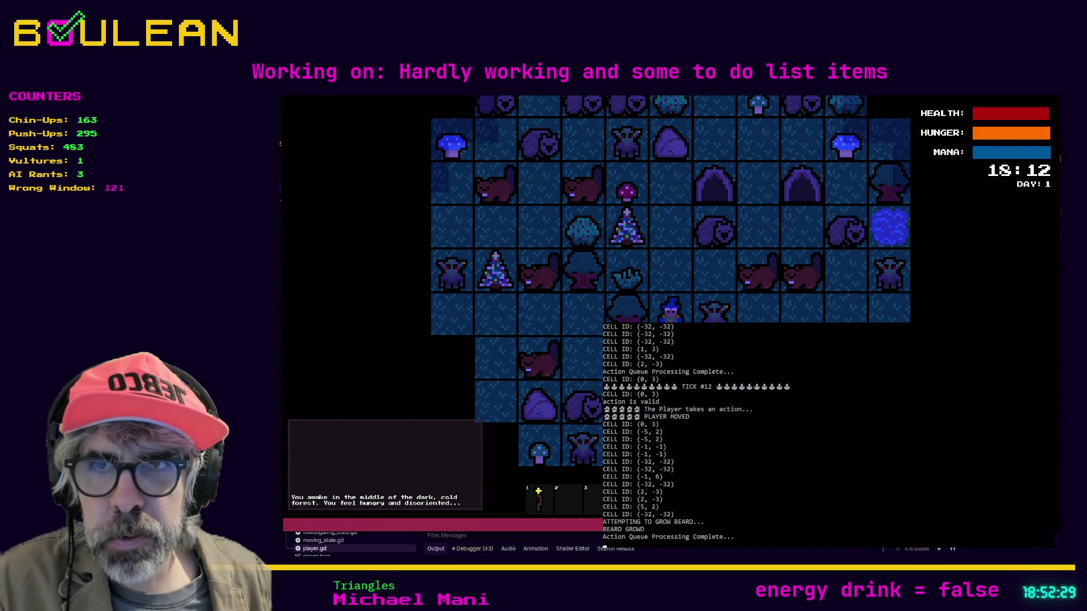
key("Down")
key("Down")
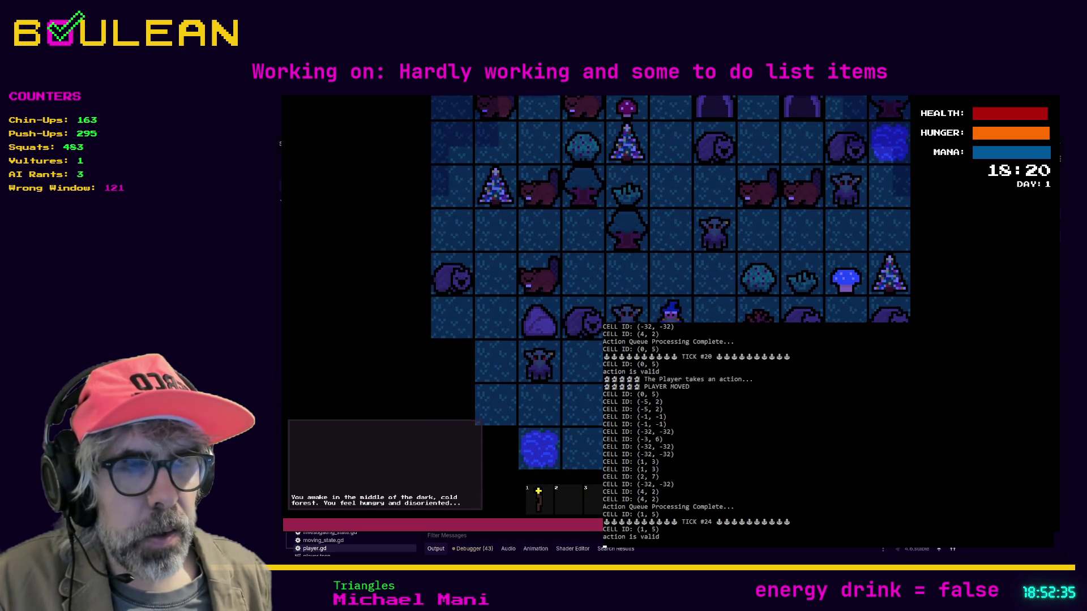
key("Right")
key("Down")
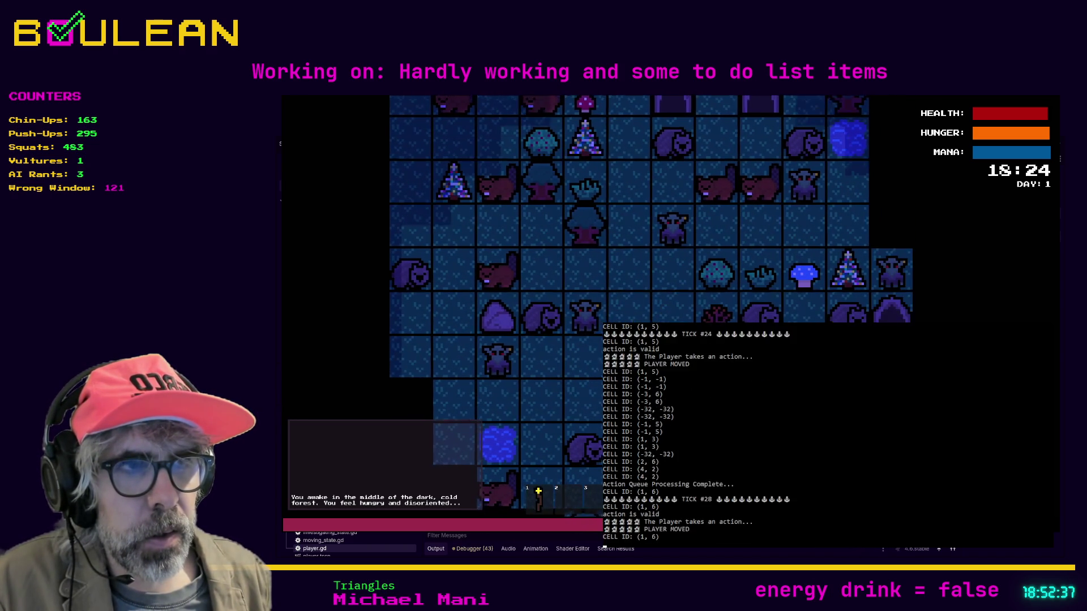
key("Down")
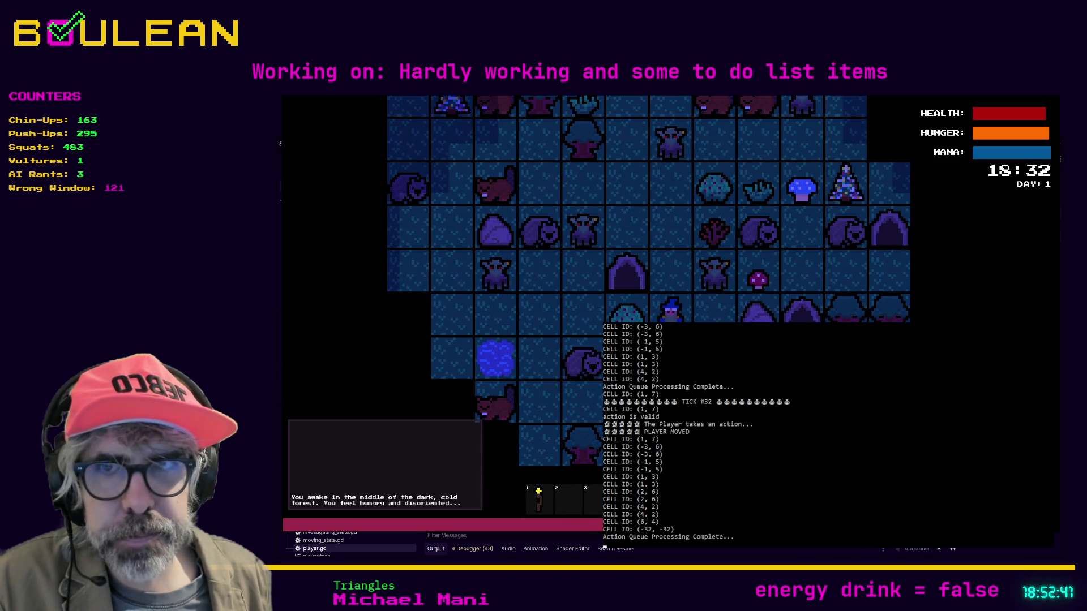
key("Down")
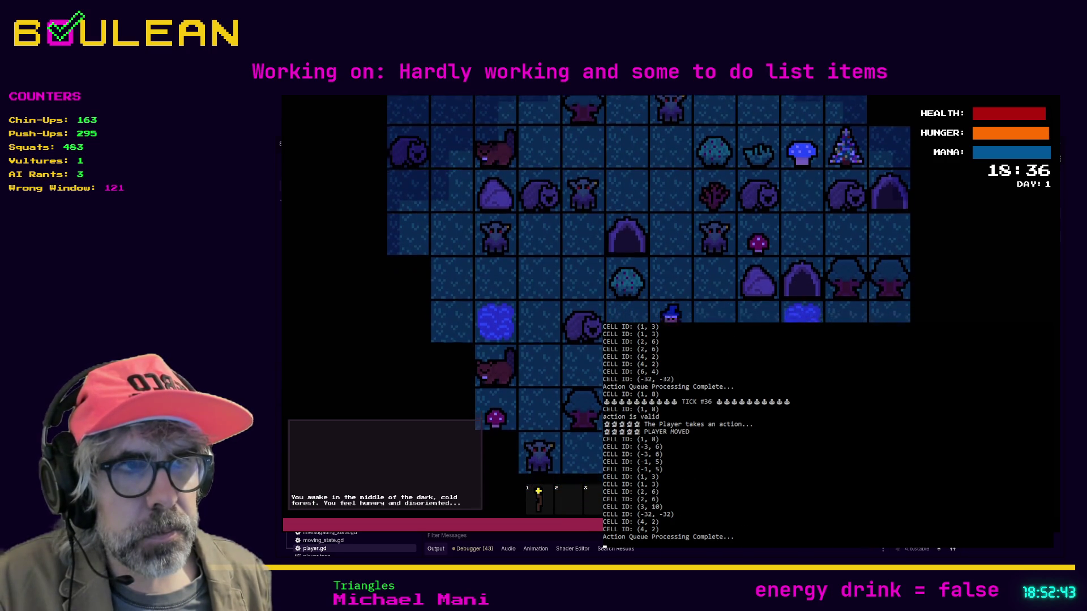
key("Down")
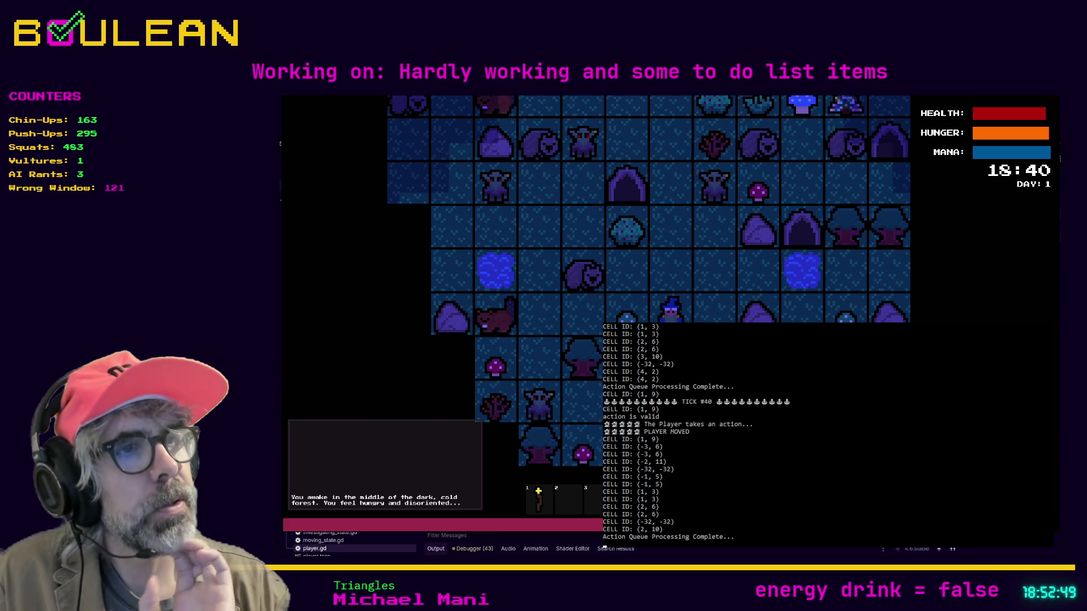
key("Down")
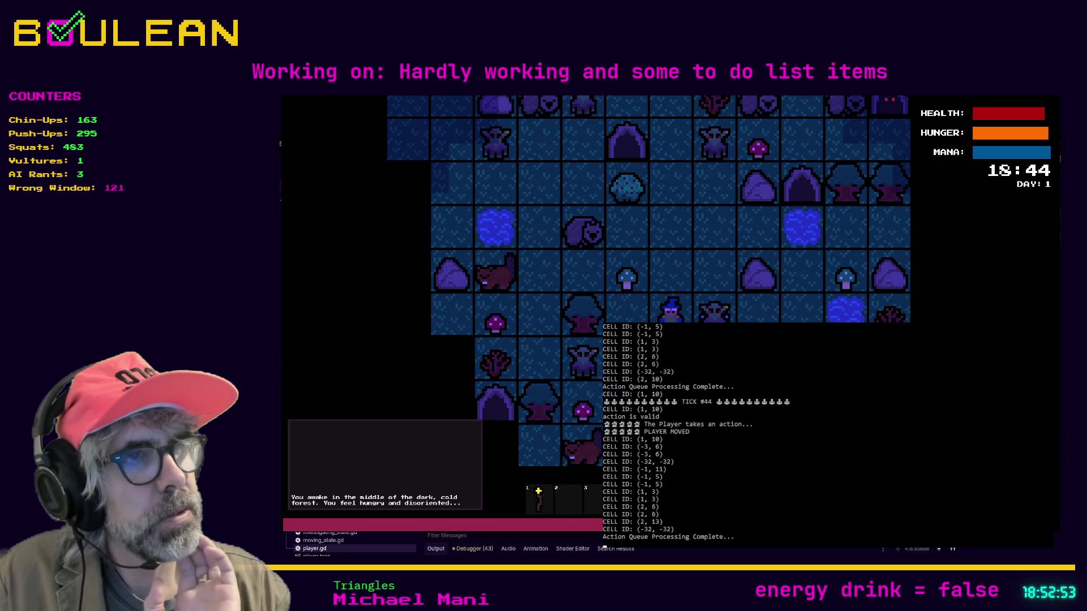
key("Down")
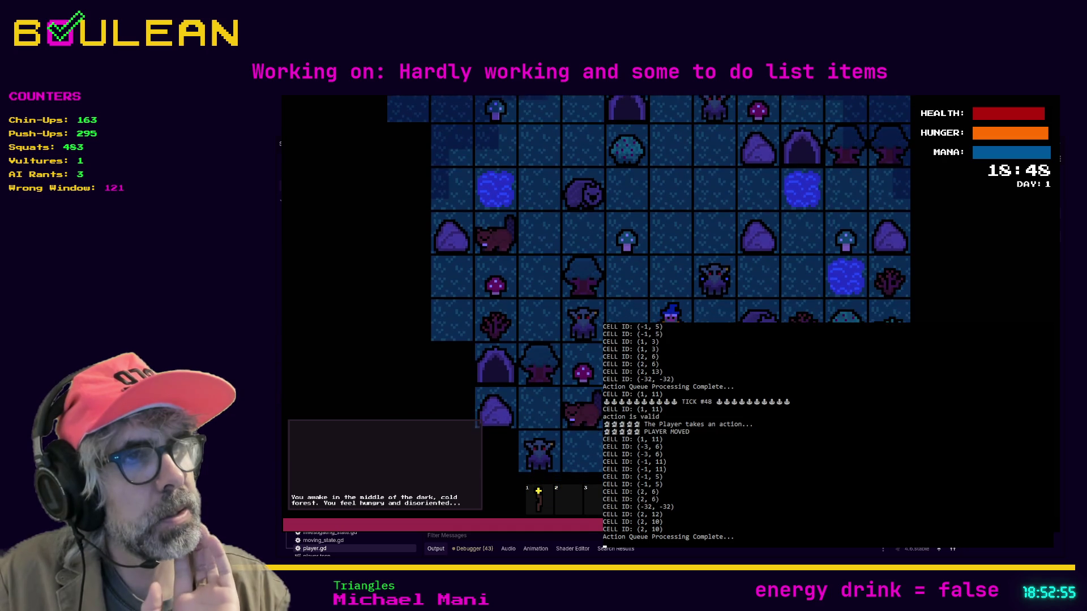
key("Down")
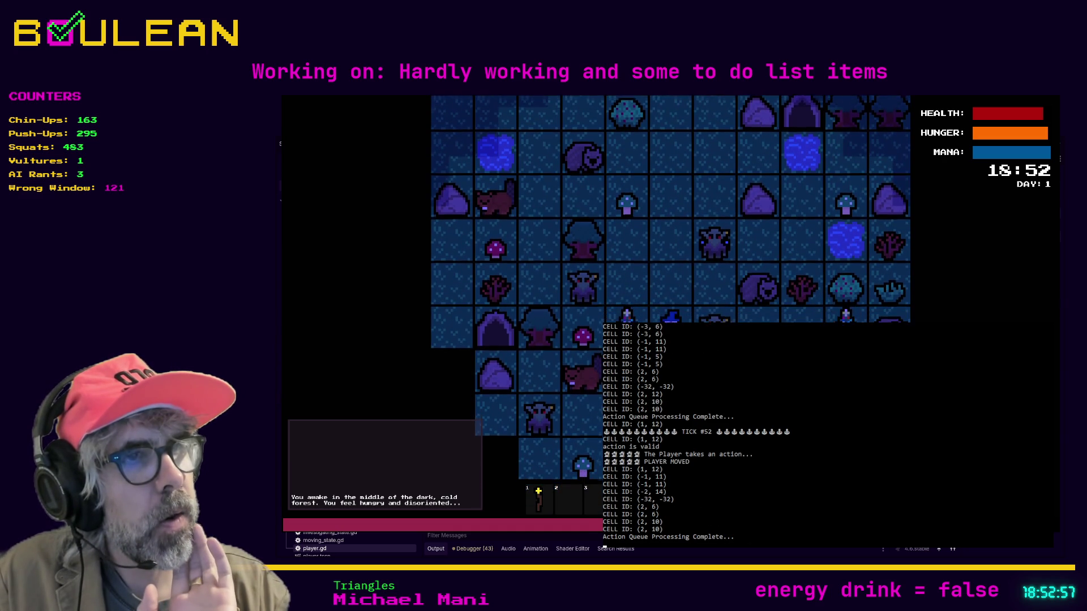
Step: Walk the player back up and left, then right into the goblin to attack it
key("Up")
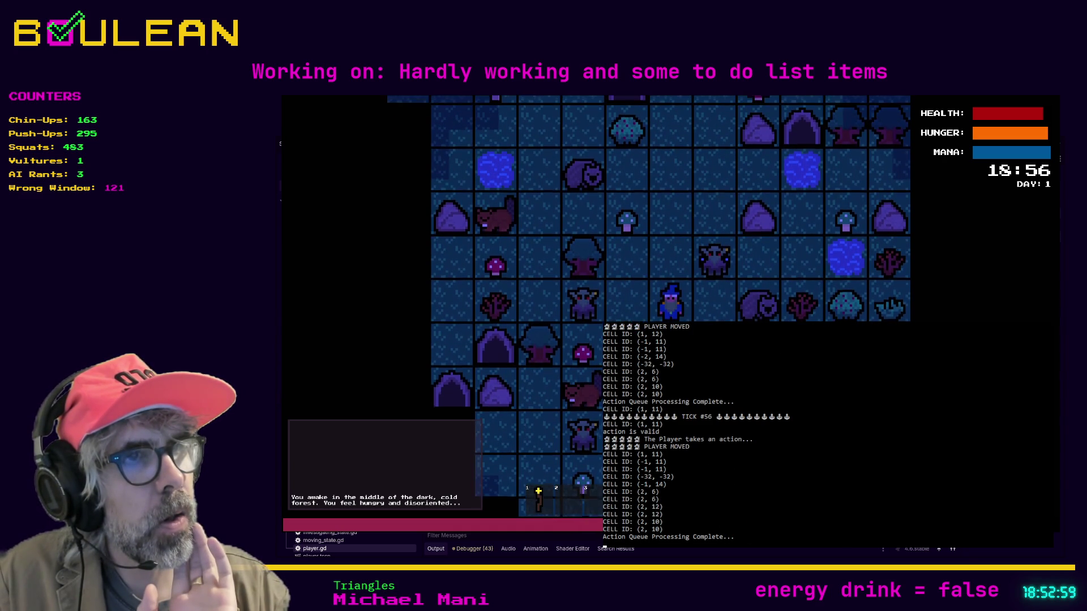
key("Up")
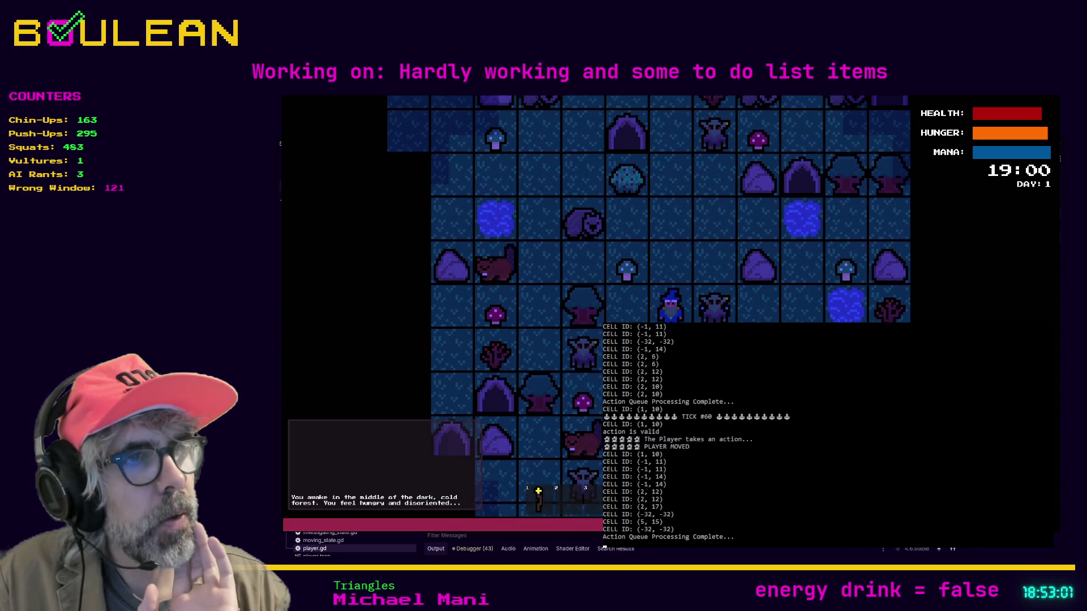
key("Left")
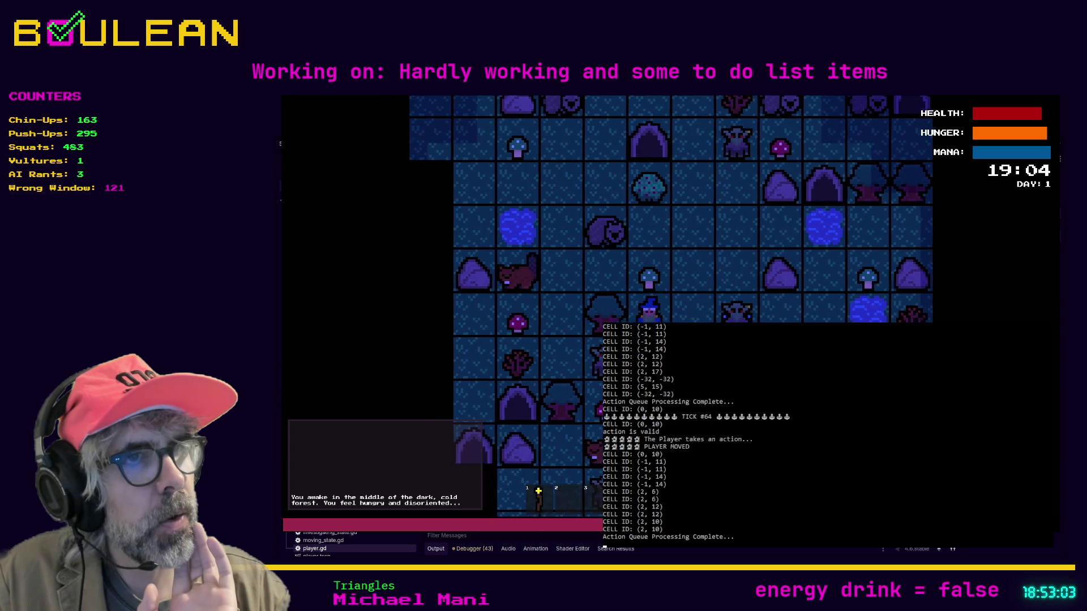
key("Up")
key("Left")
key("Left")
key("Up")
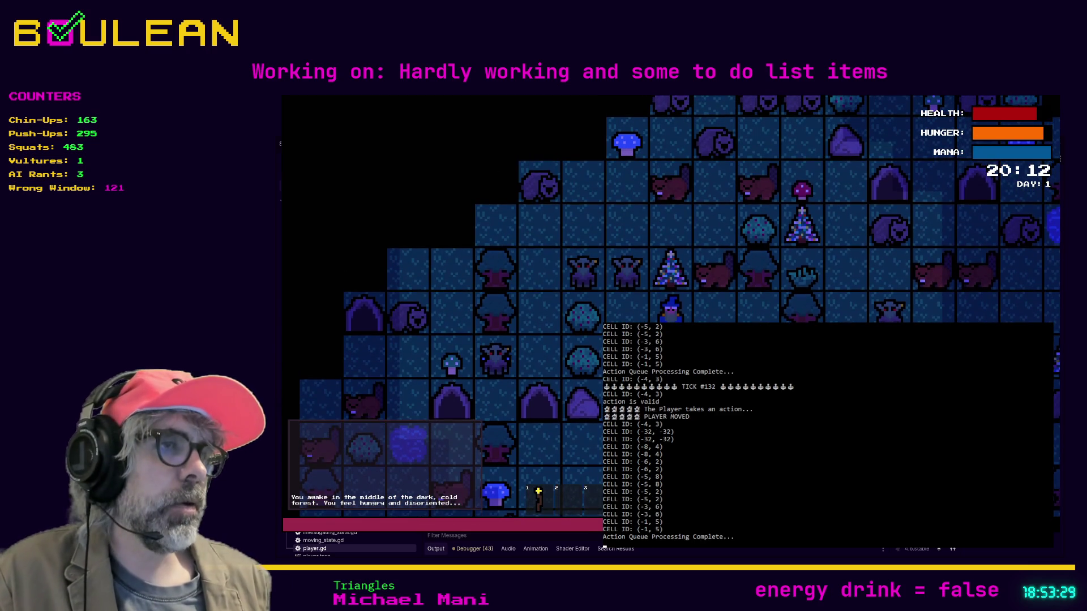
key("Right")
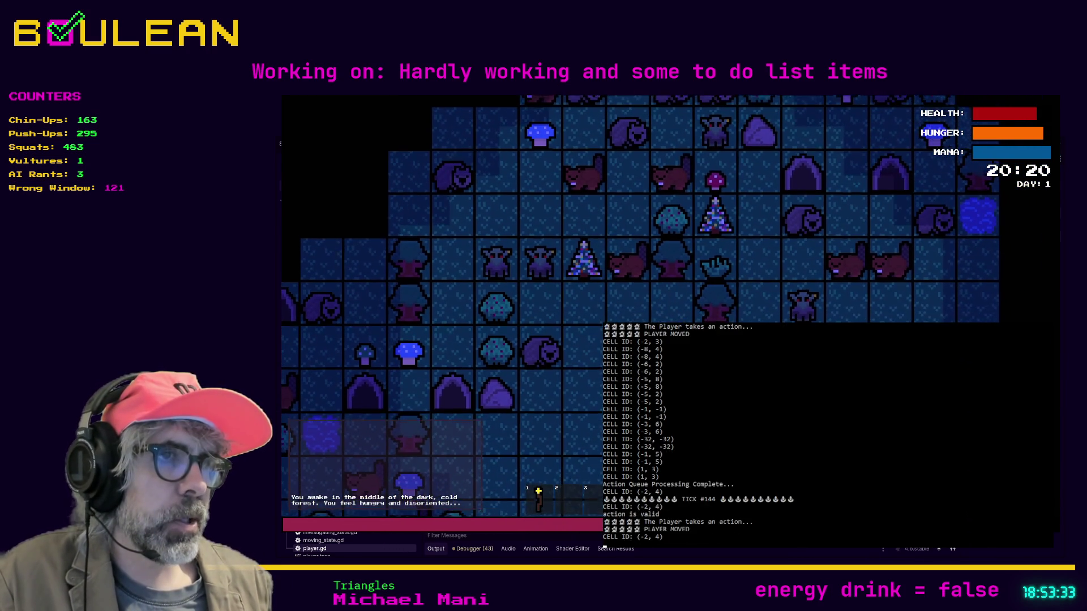
key("Right")
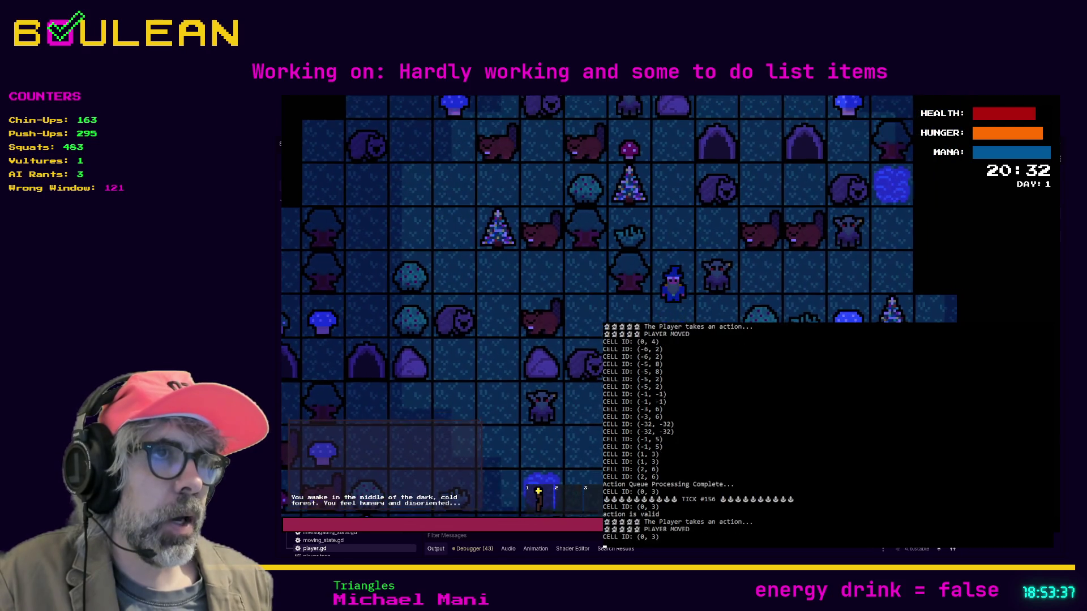
key("Up")
key("Right")
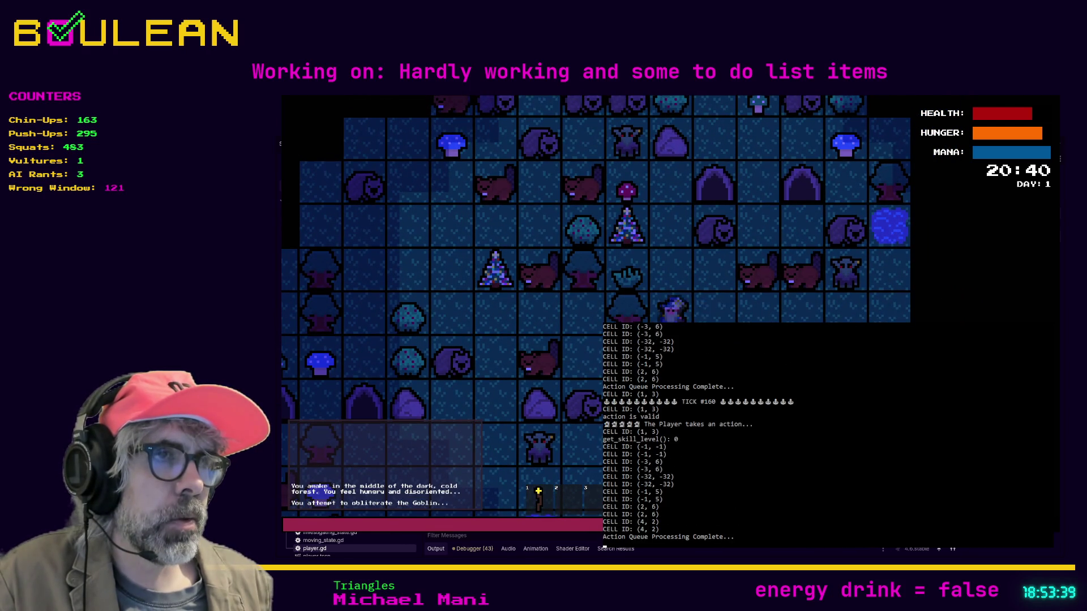
Step: Attack the goblin again, then walk the player down and right across the map
key("Right")
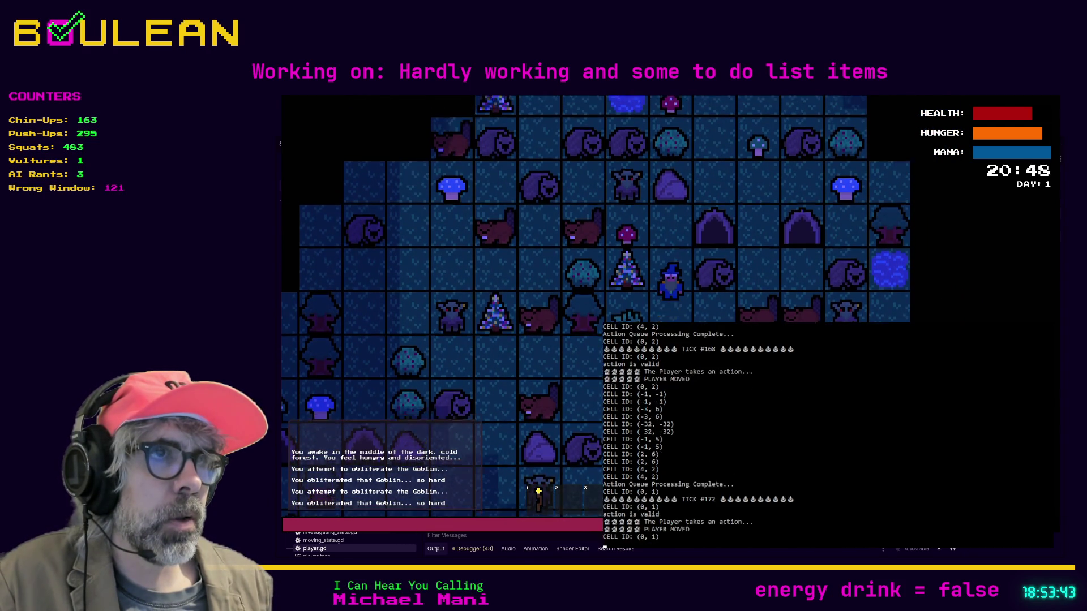
key("Up")
key("Down")
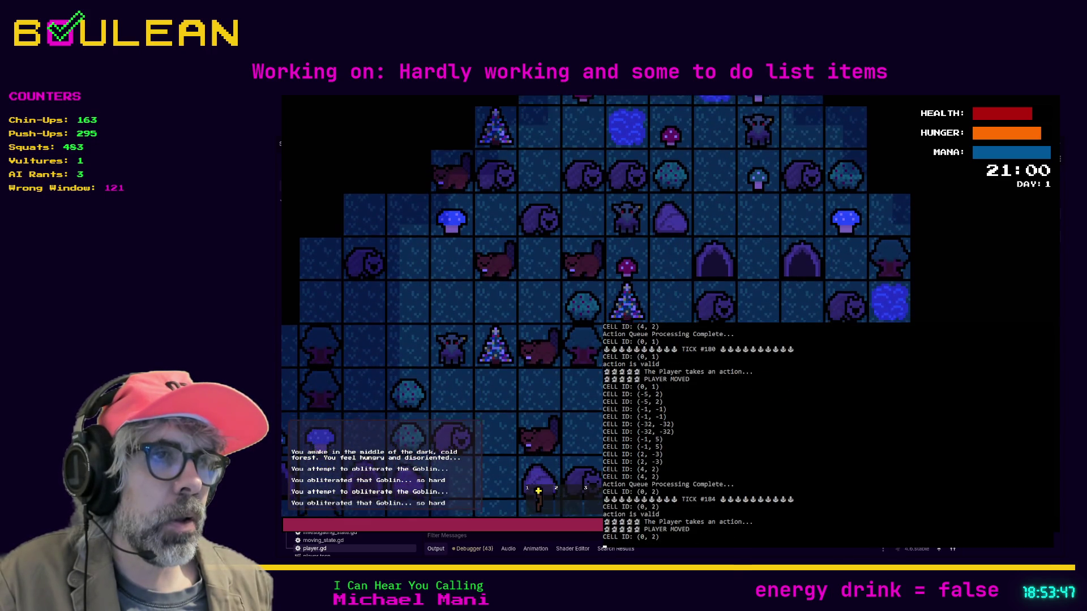
key("Down")
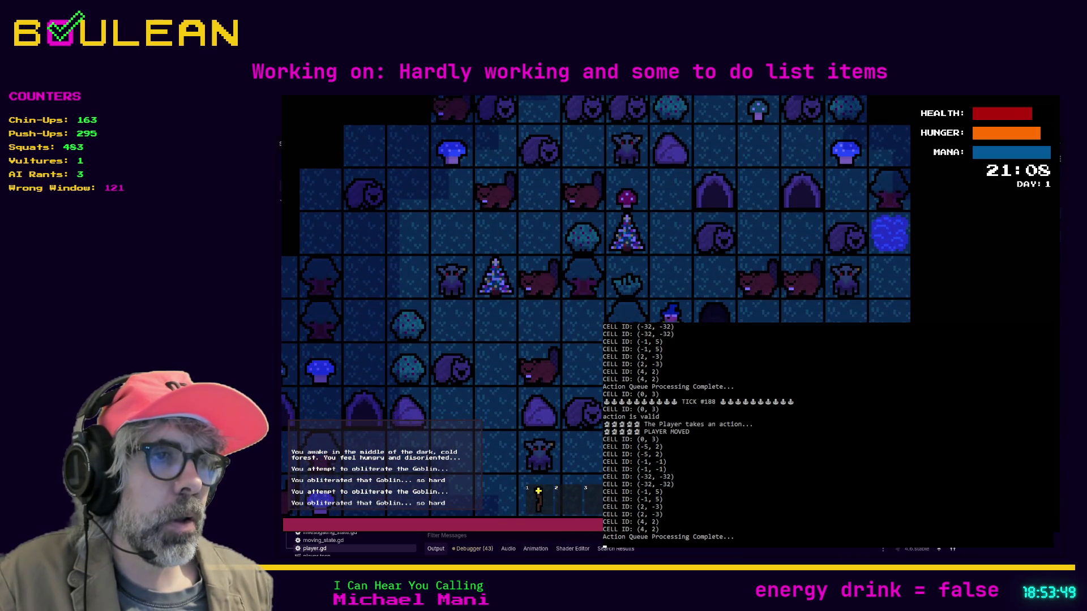
key("Down")
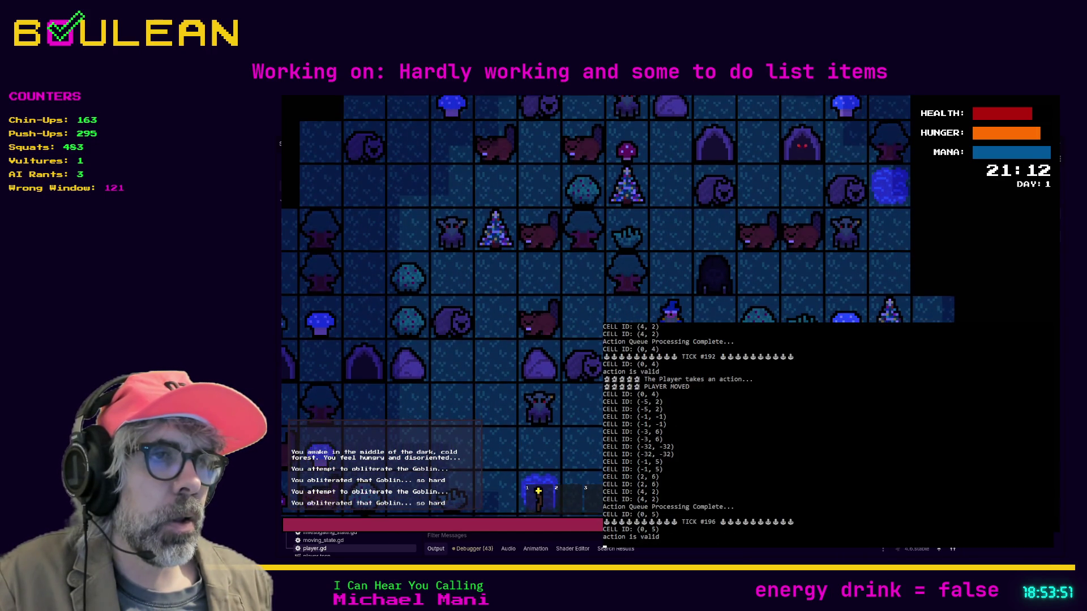
key("Down")
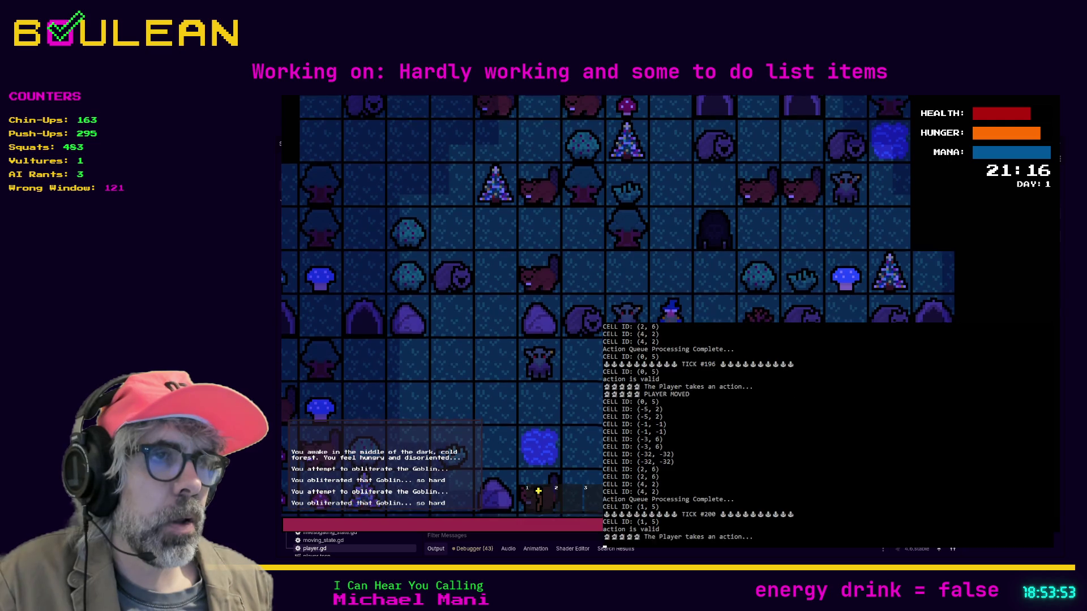
key("Right")
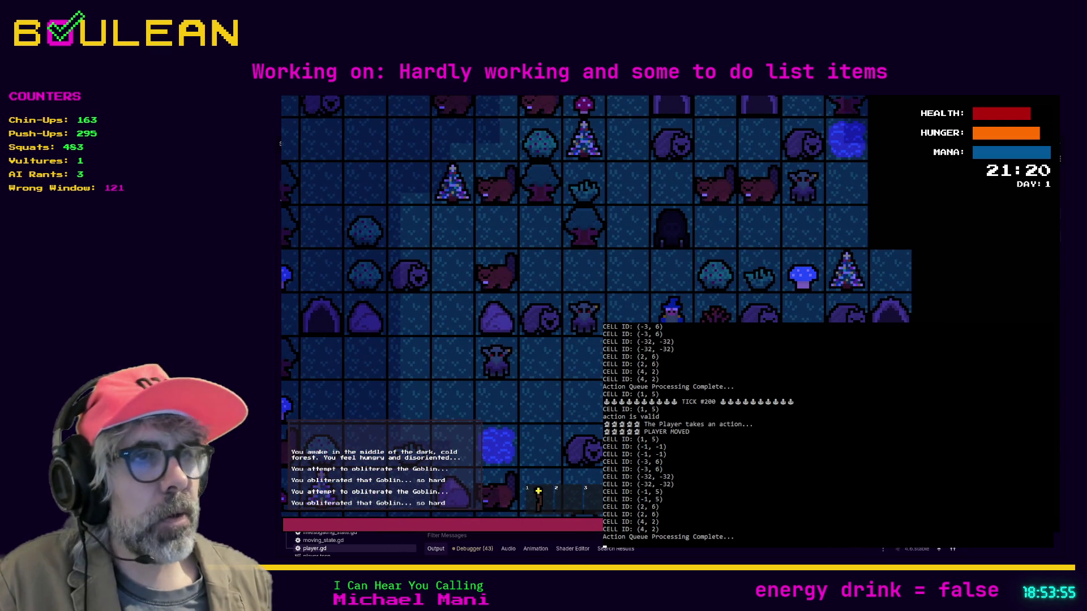
key("Down")
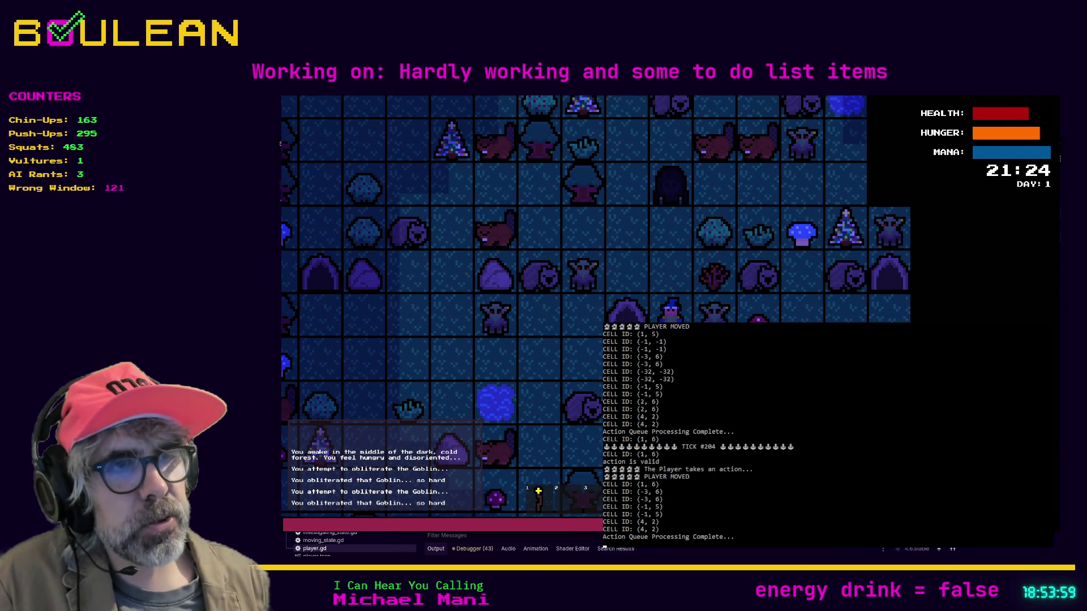
key("Down")
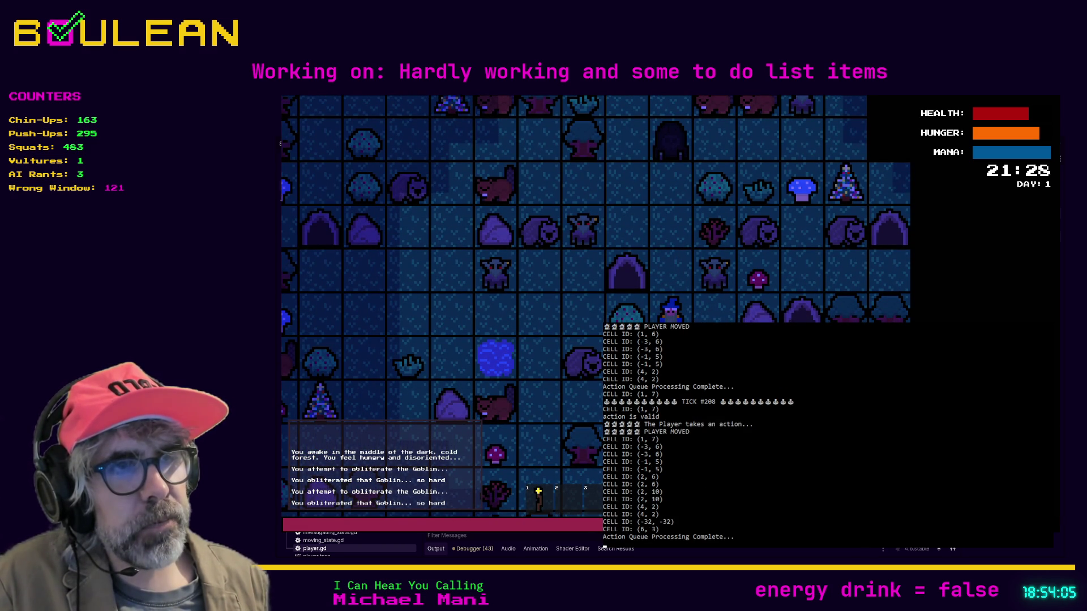
key("Down")
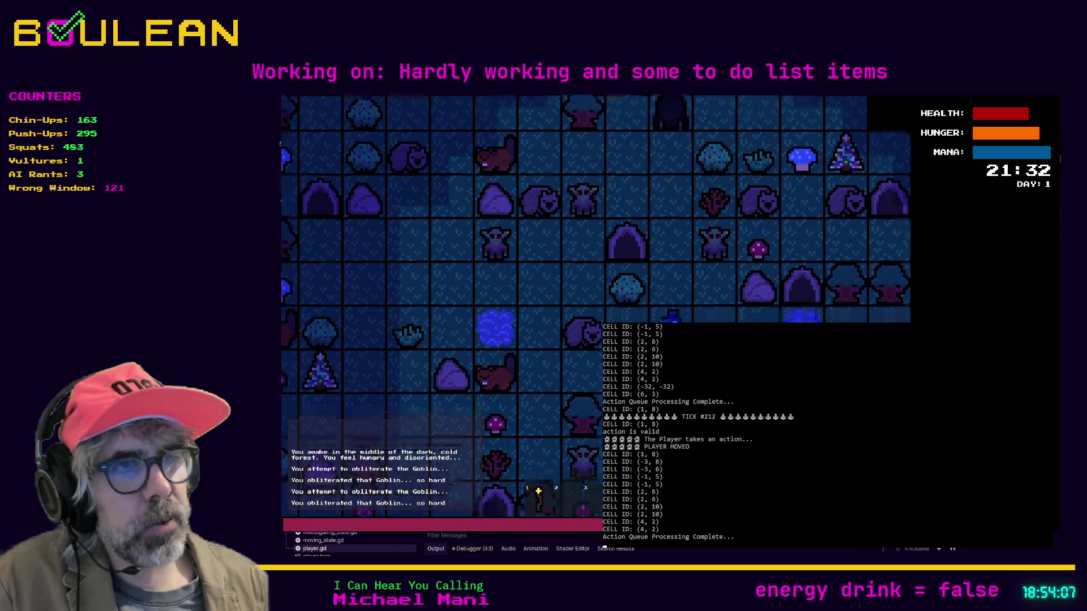
key("Down")
key("Down")
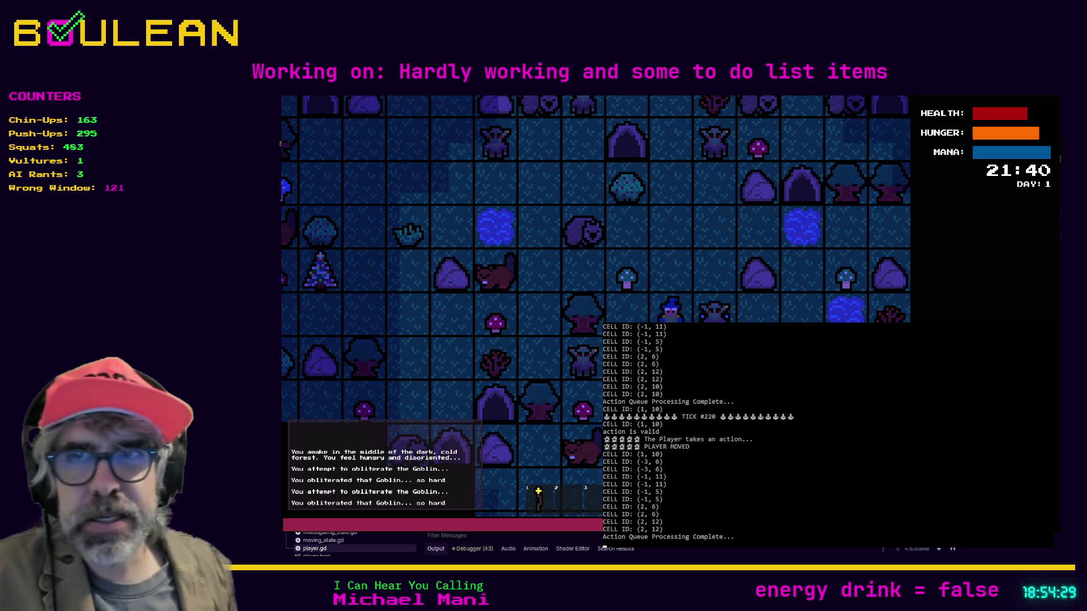
Step: Step the player left and up-left across the darkening forest
key("Left")
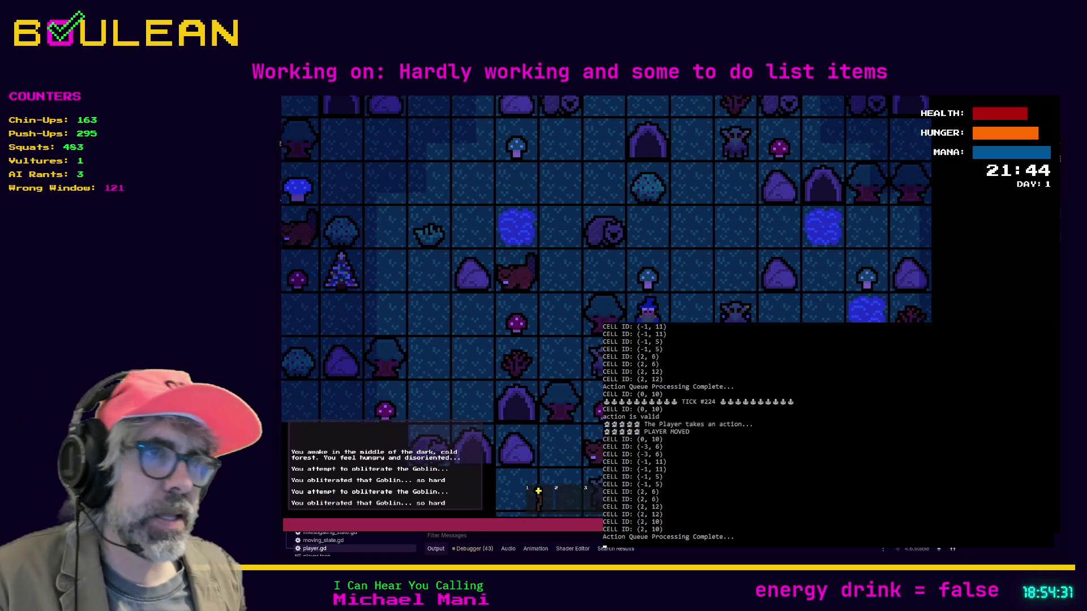
key("Up")
key("Left")
key("Left")
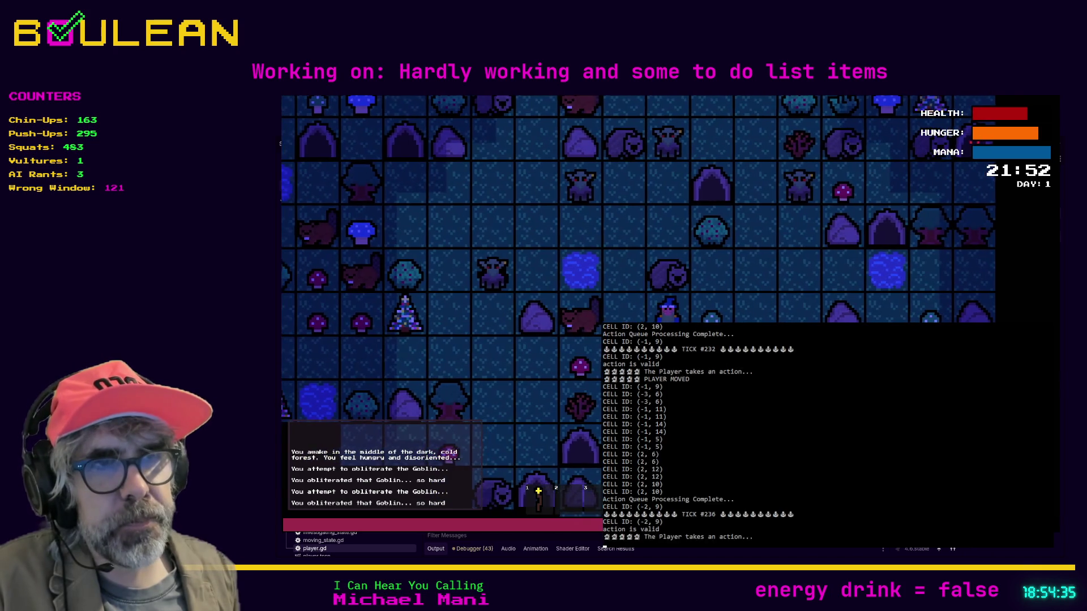
key("Down")
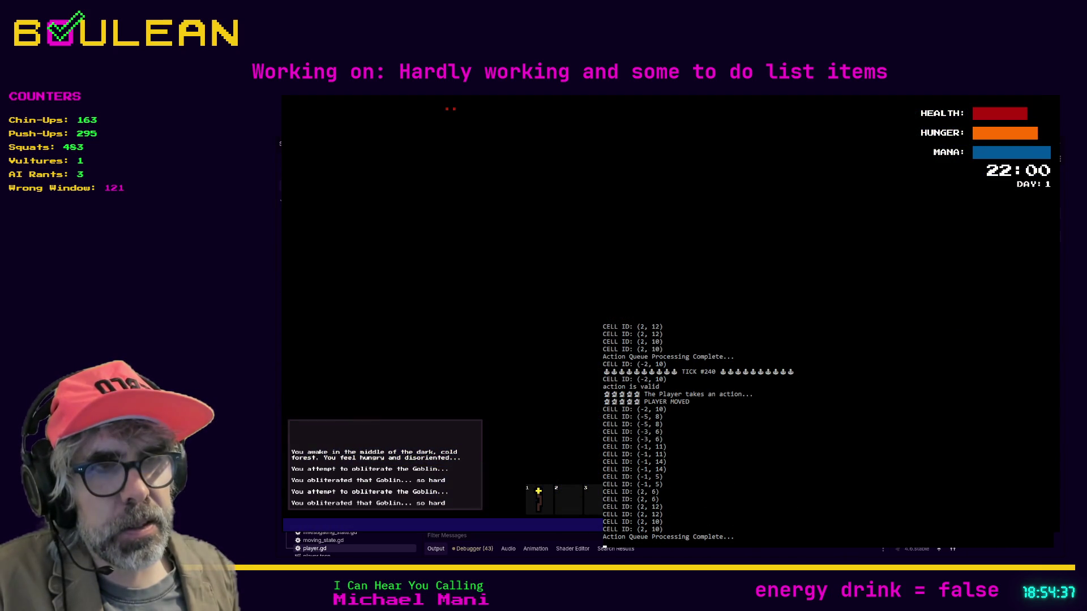
Step: Light the torch from hotbar slot 1, walk left and up, and destroy the goblin above
key("1")
key("Down")
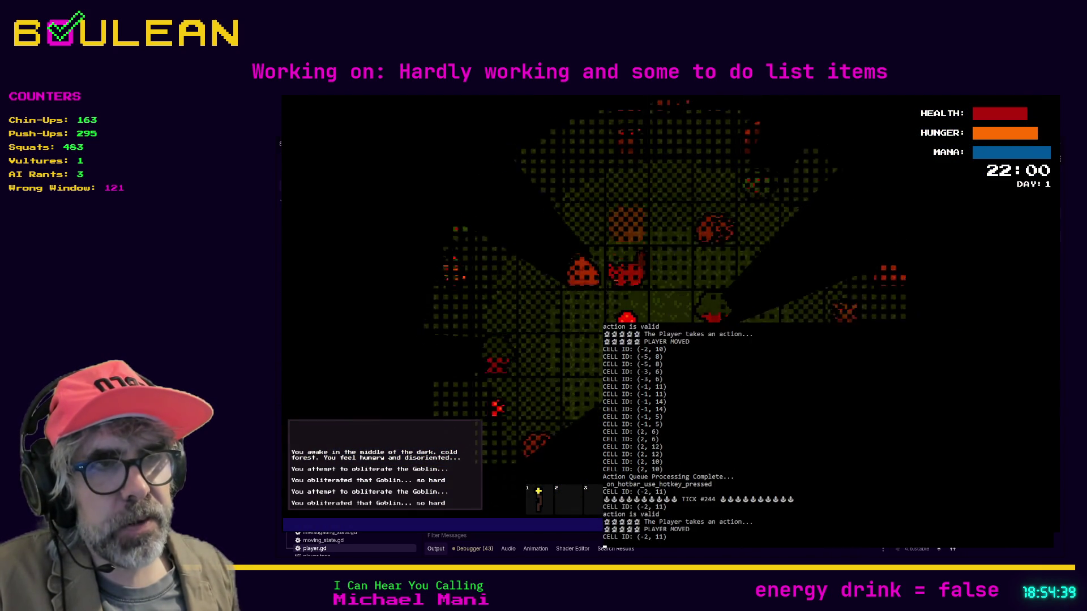
key("Left")
key("Left")
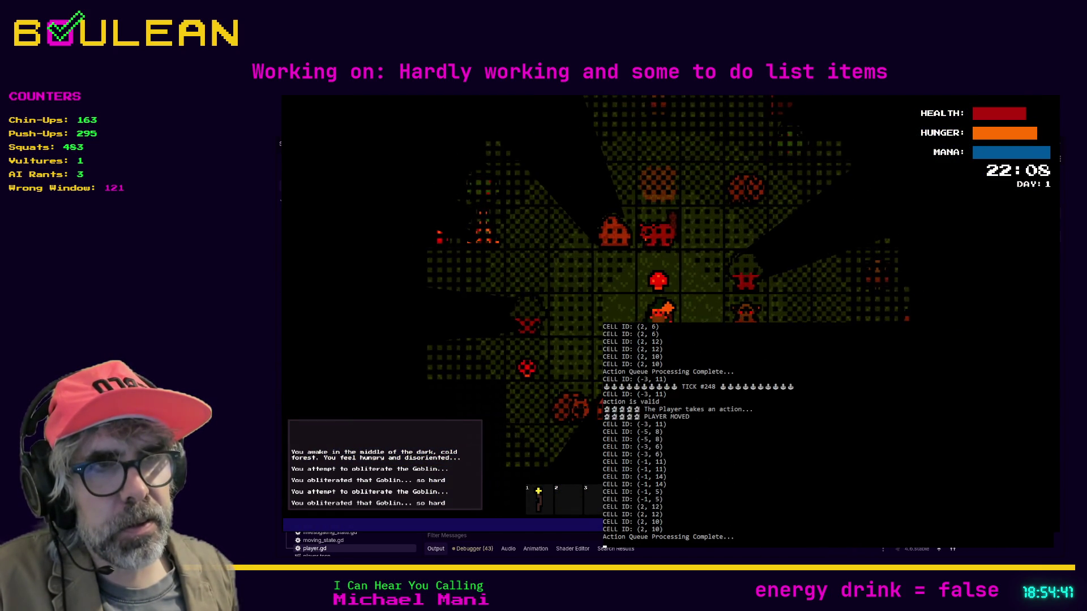
key("Left")
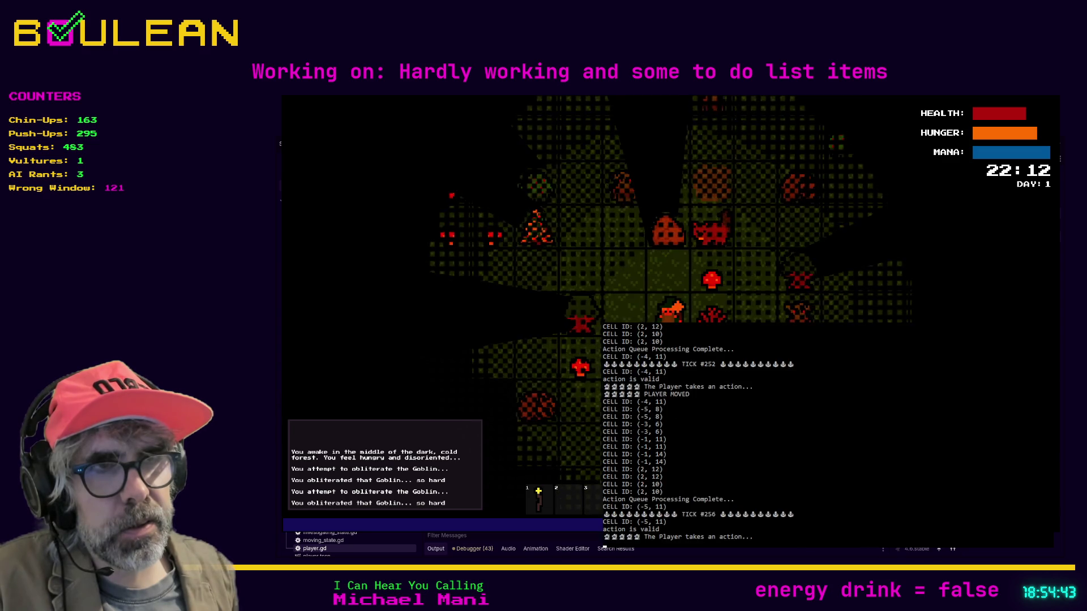
key("Up")
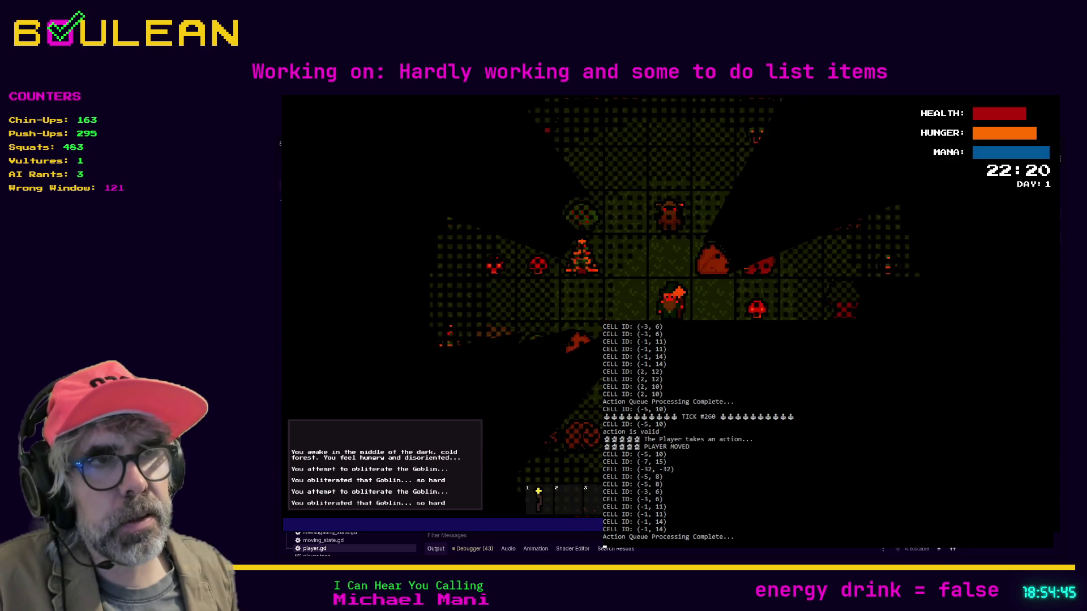
key("Up")
key("Up")
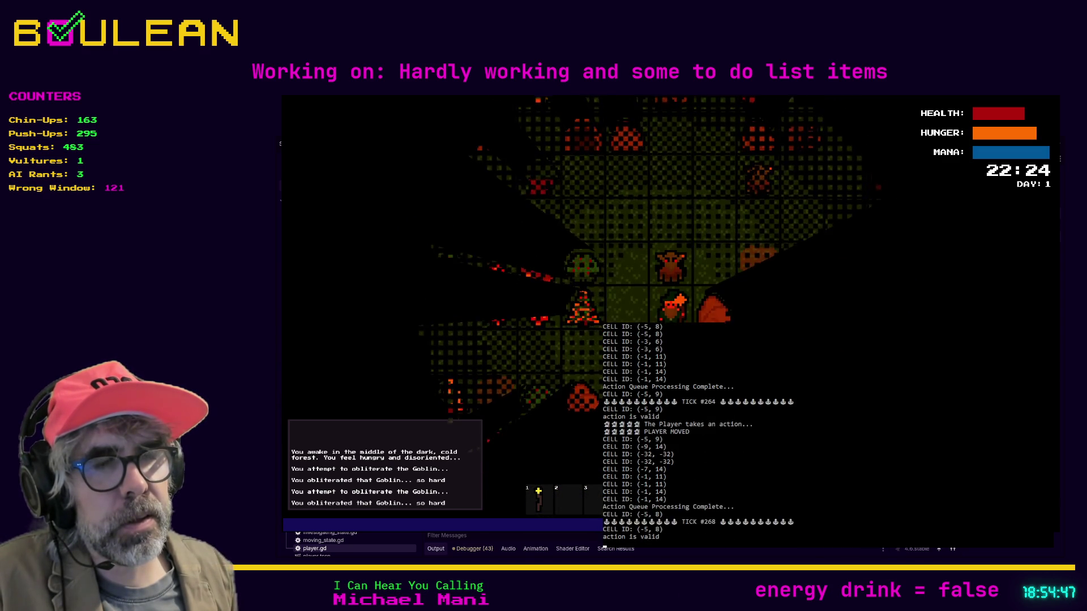
key("Up")
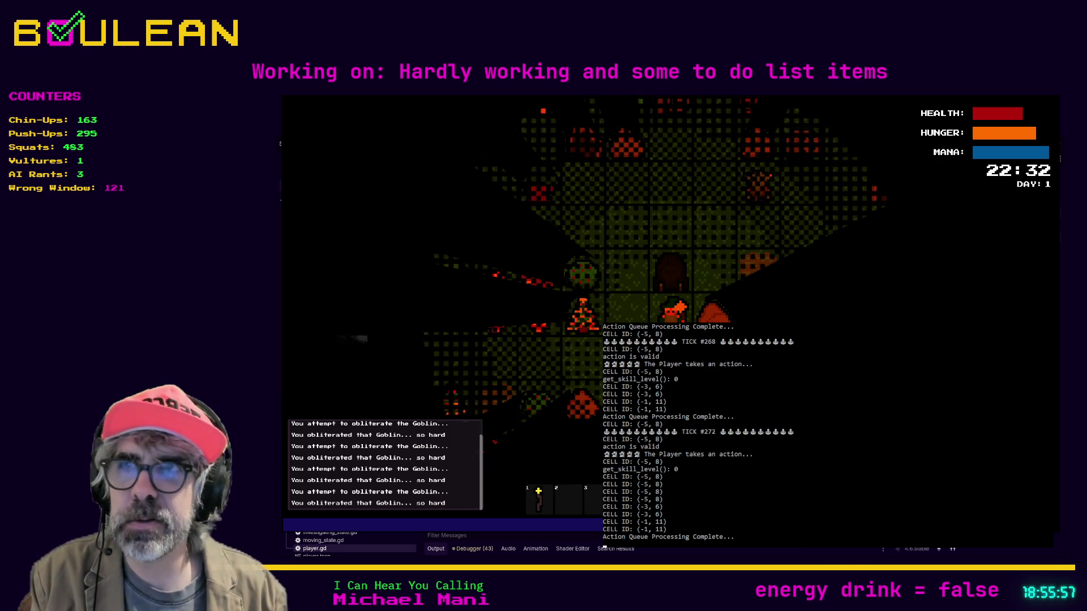
Step: Use the hotbar torch, craft a Camp Fire and place it beside the player from slot 2
key("1")
key("1")
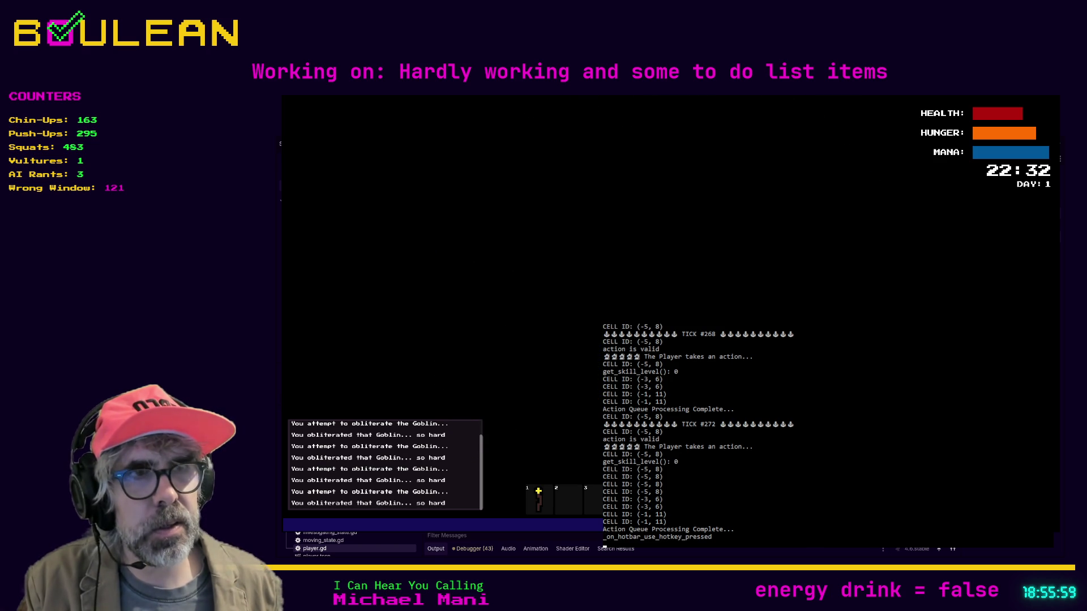
key("c")
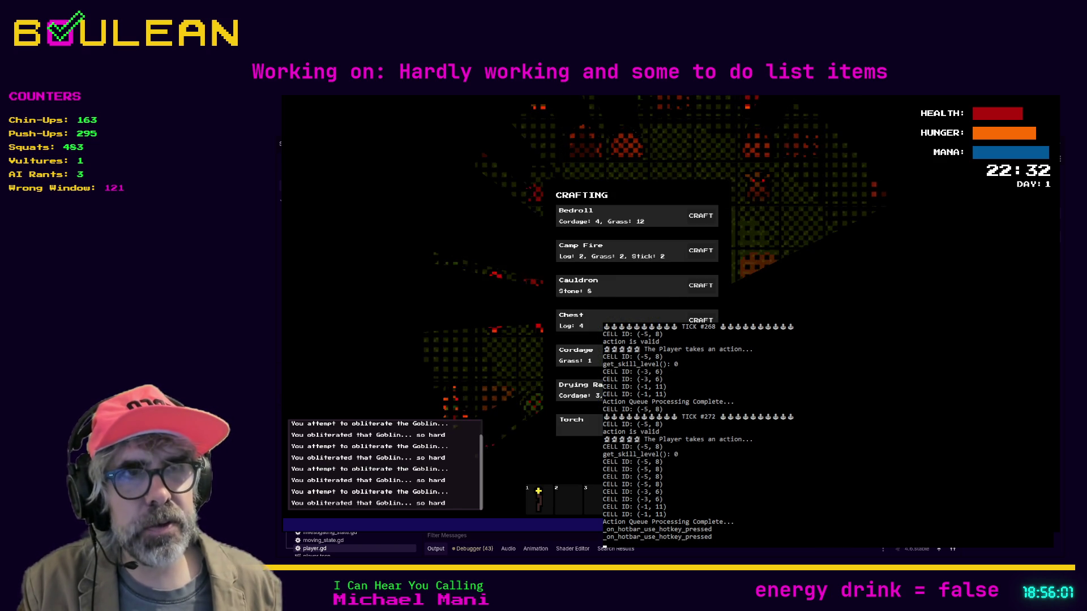
left_click(695, 255)
key("c")
key("2")
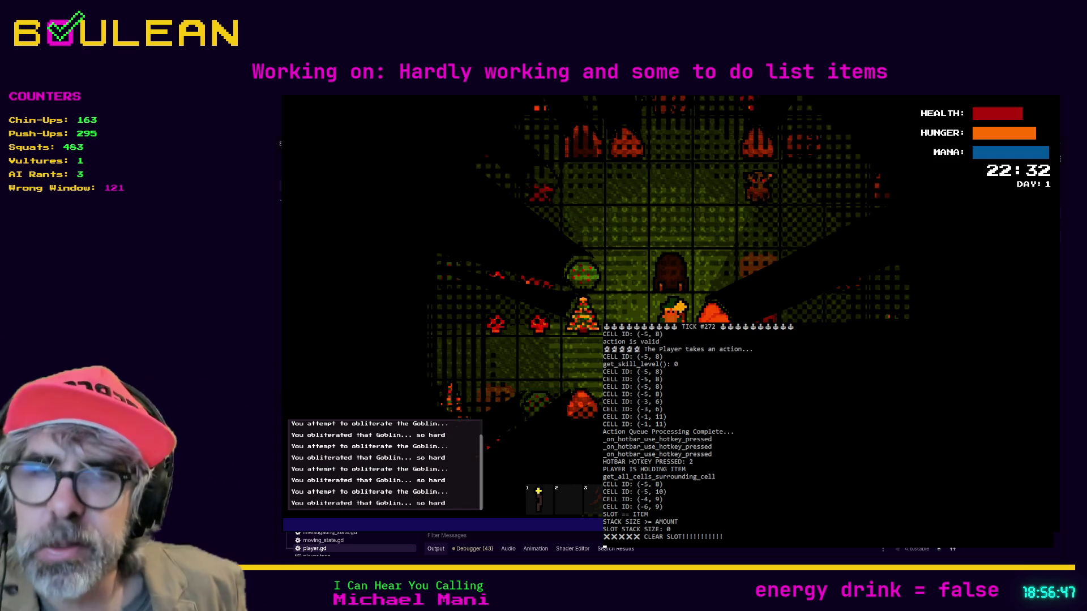
Step: Stop the game and load the itch.io Have A Heart jam address in a new browser tab
key("Escape")
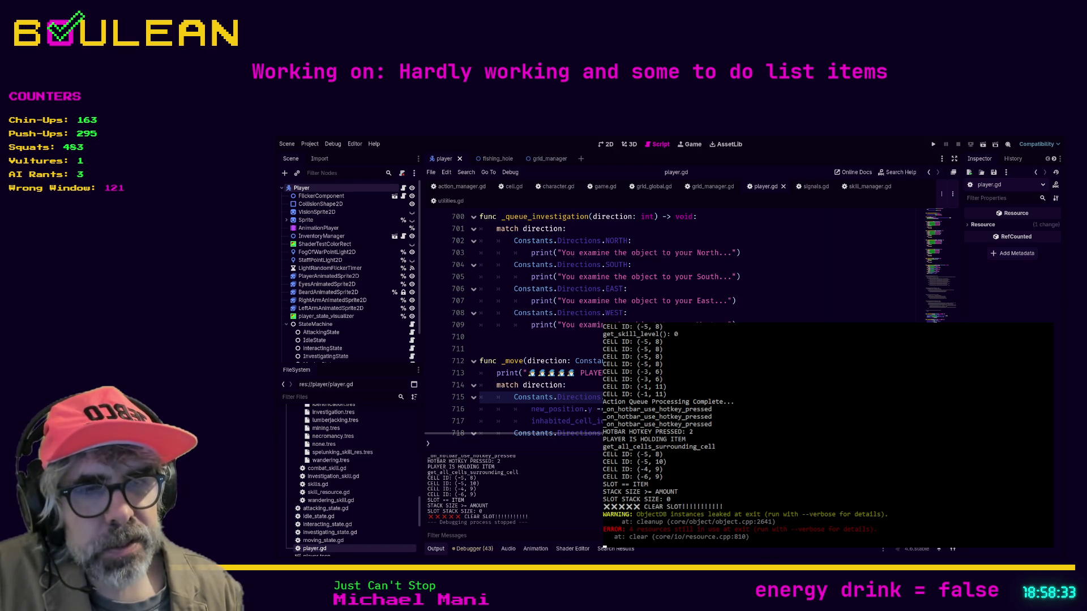
key("alt+Tab")
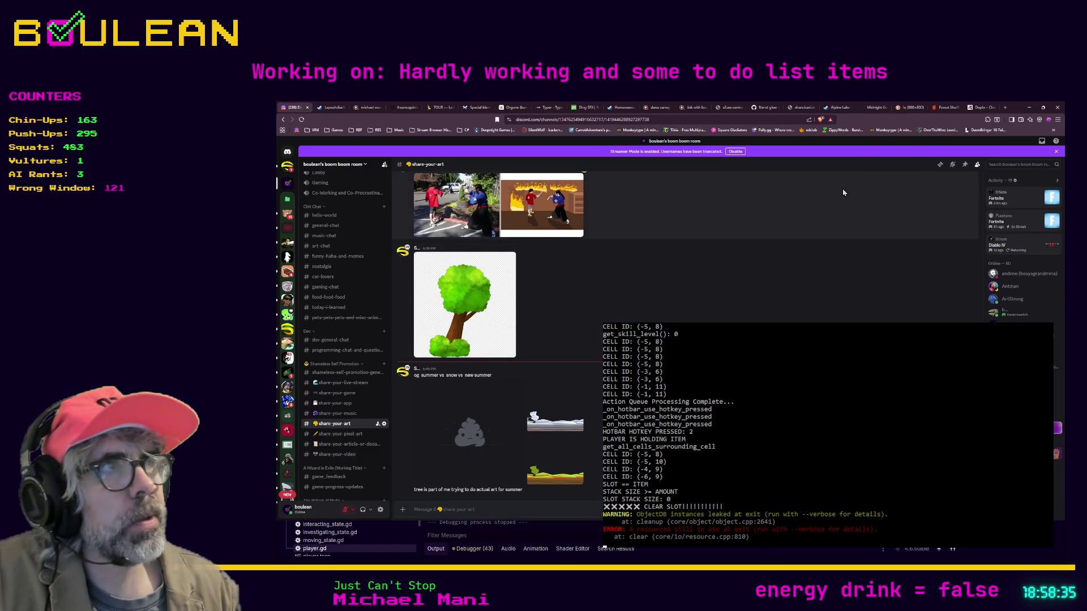
left_click(1005, 108)
type("https://itch.io/jam/have-a-heart")
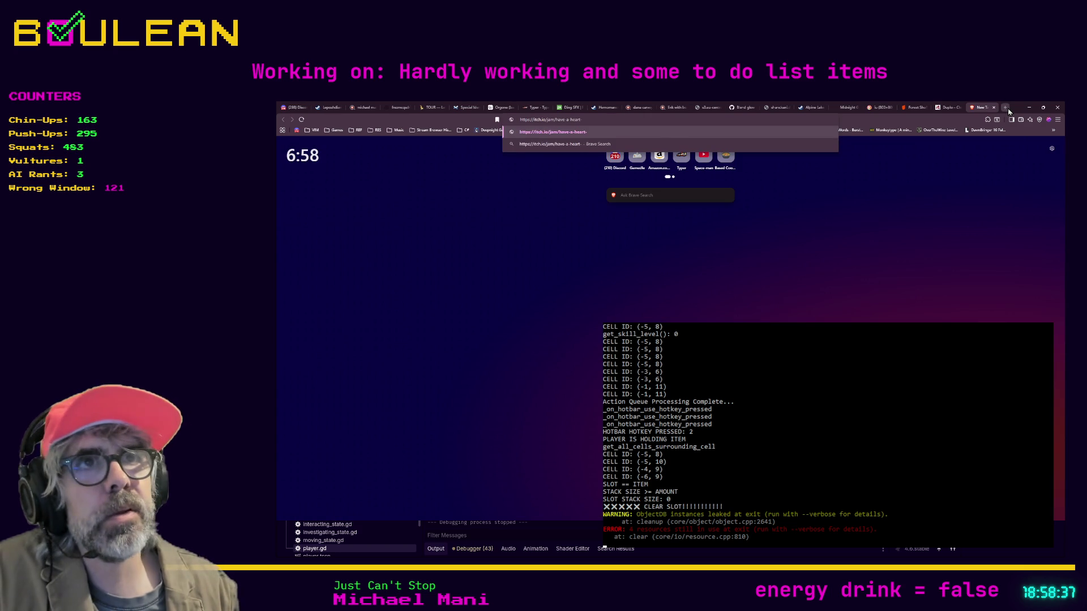
key("Return")
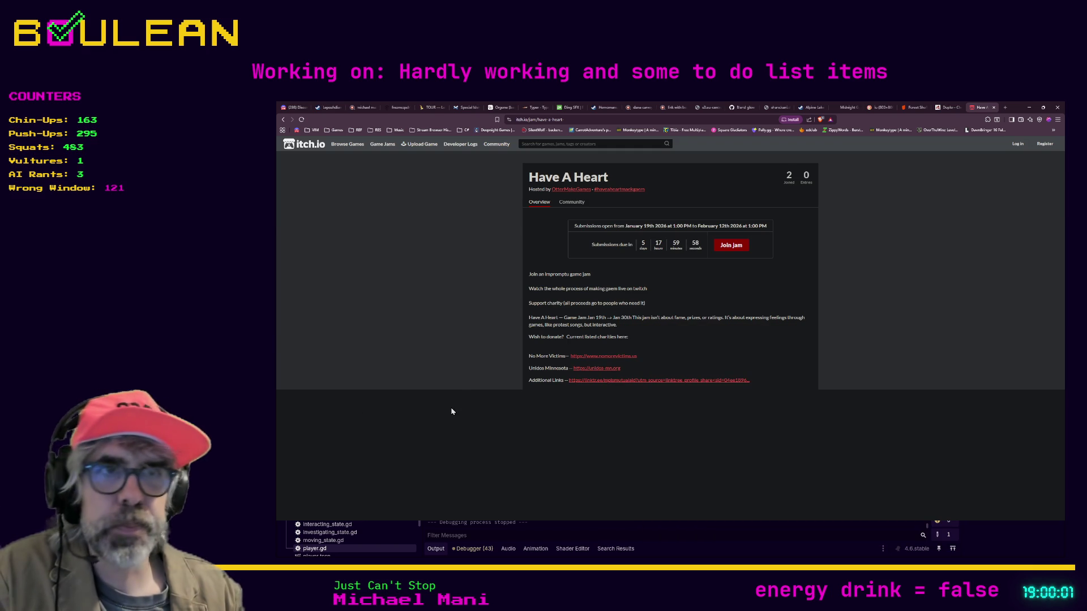
Step: Zoom in on the Have A Heart jam page, then minimize the browser to reveal Godot
key("ctrl+plus")
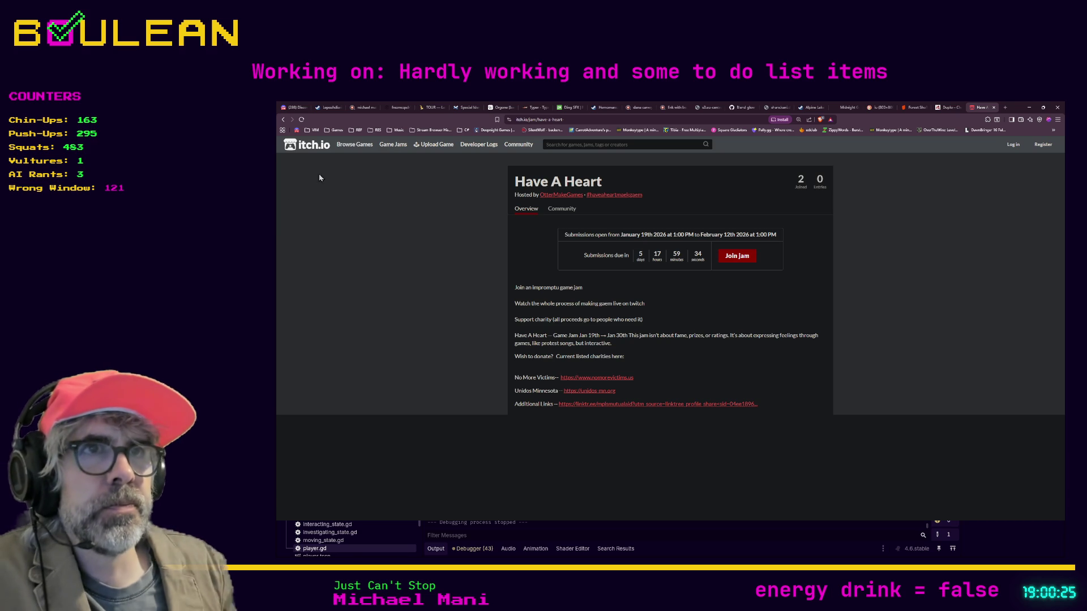
left_click(1029, 107)
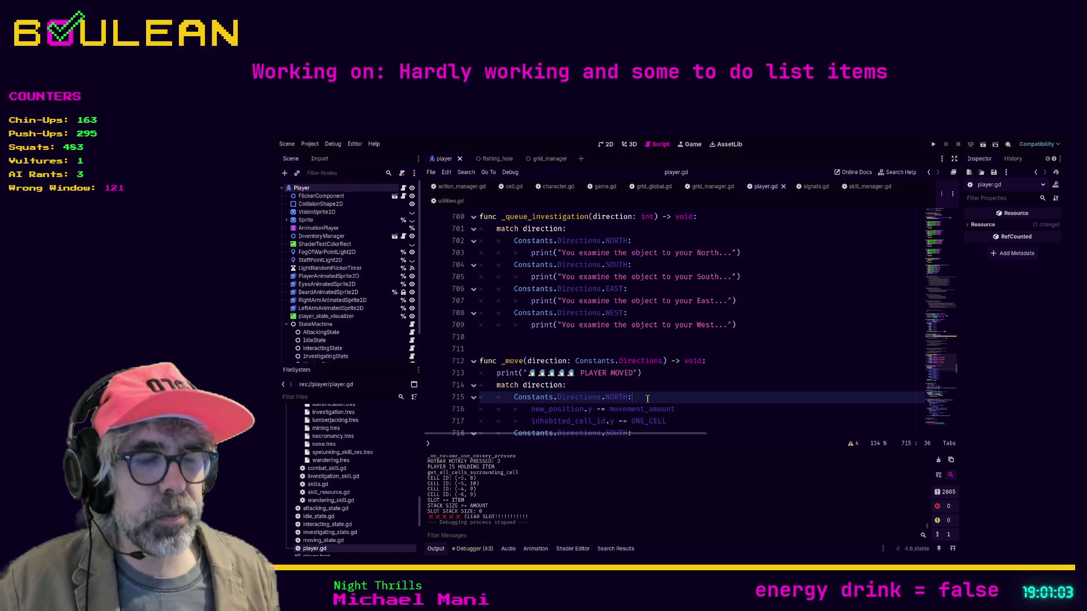
Step: Go to the match direction line in player.gd, then run the project to test the PLAYER MOVED print
left_click(623, 389)
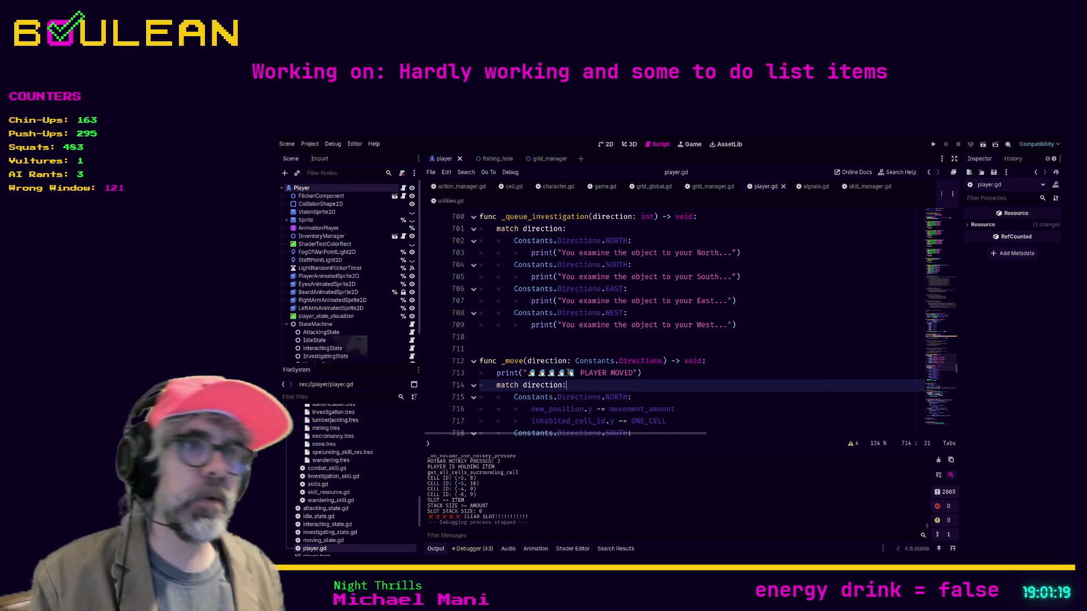
left_click(480, 337)
key("F5")
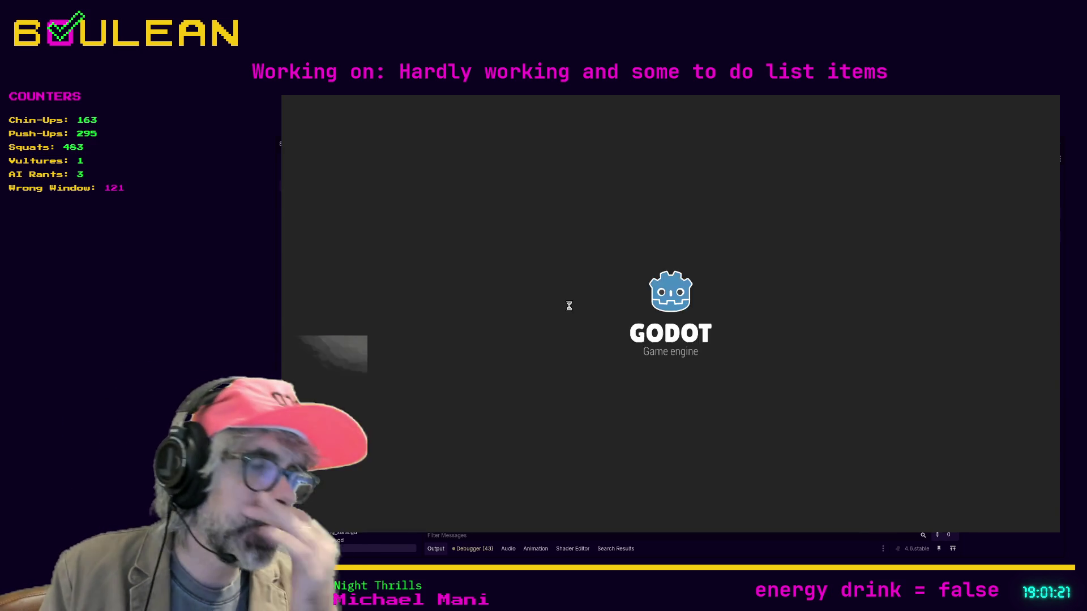
Step: Craft a Camp Fire and place it below the wizard from hotbar slot 2
key("c")
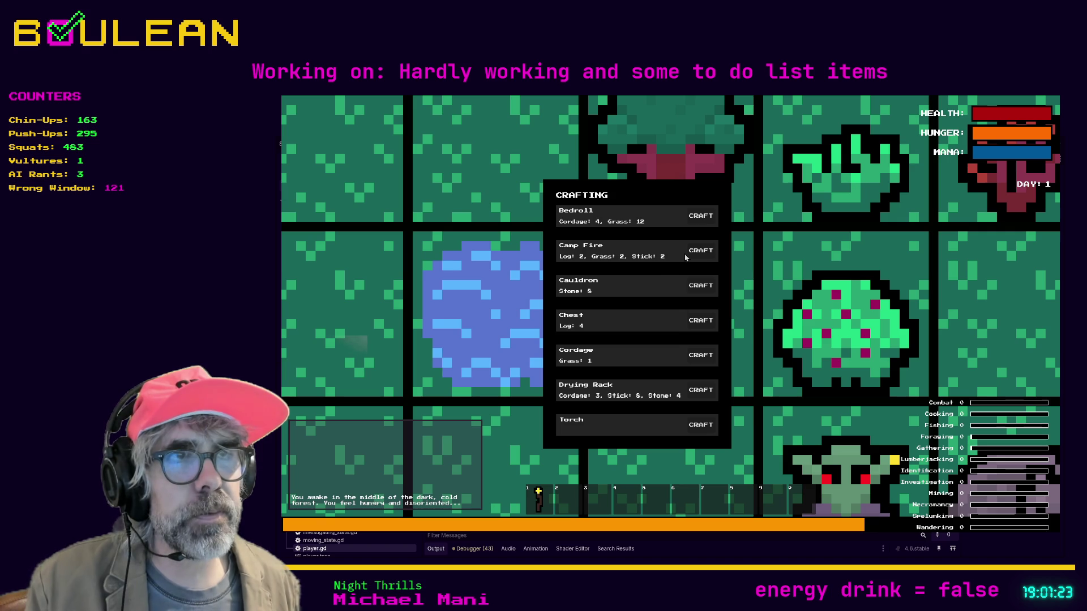
left_click(692, 258)
key("c")
key("2")
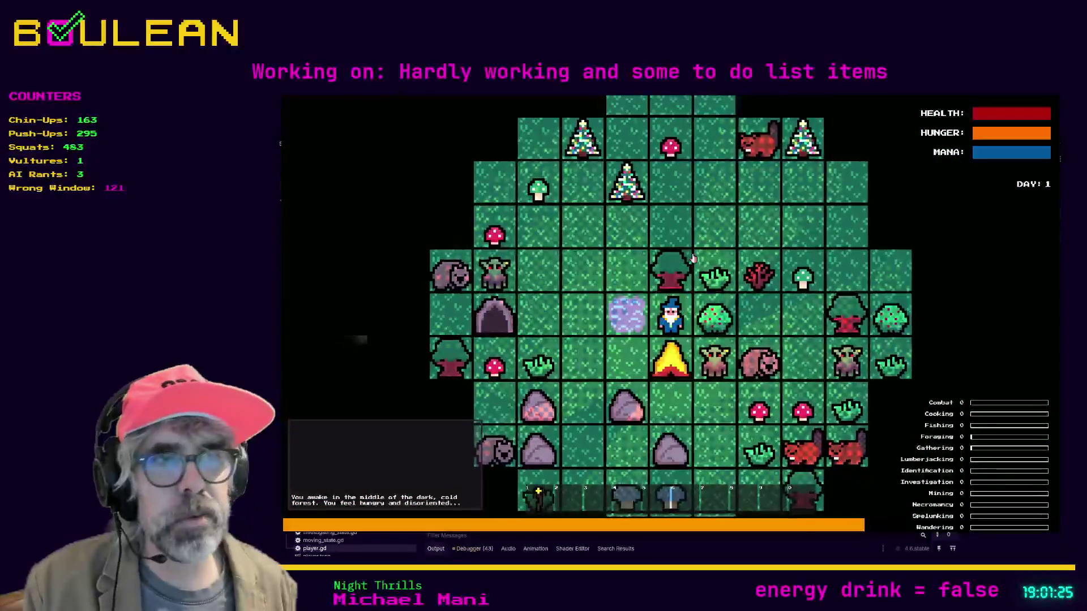
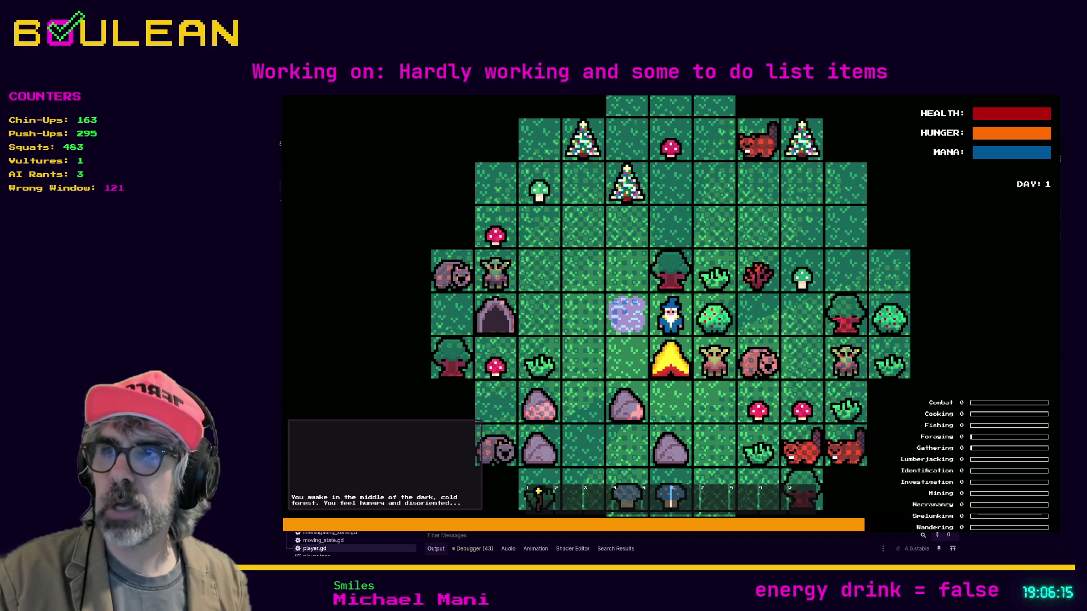
Step: Stop the roguelike playtest with F8 to return to the player.gd script
key("F8")
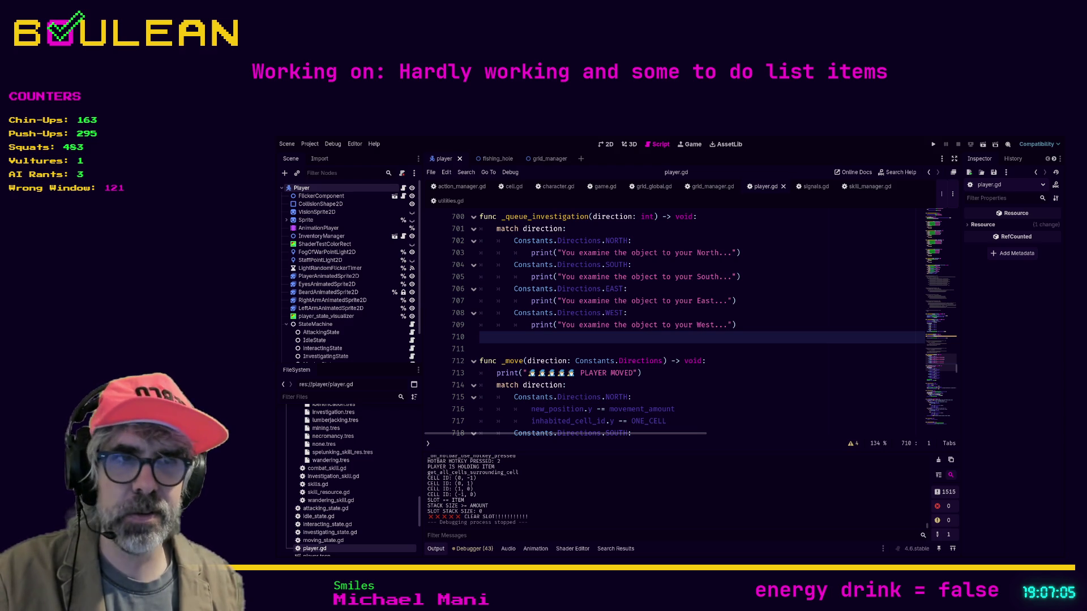
Step: Open a new Brave tab and load the pasted Twitch clip URL
key("alt+Tab")
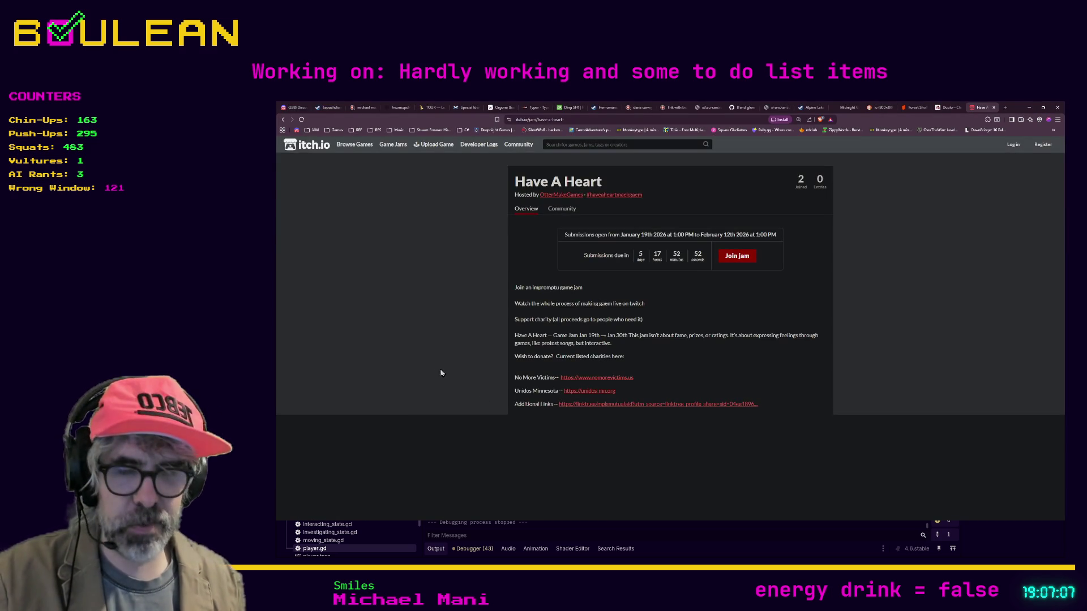
key("ctrl+t")
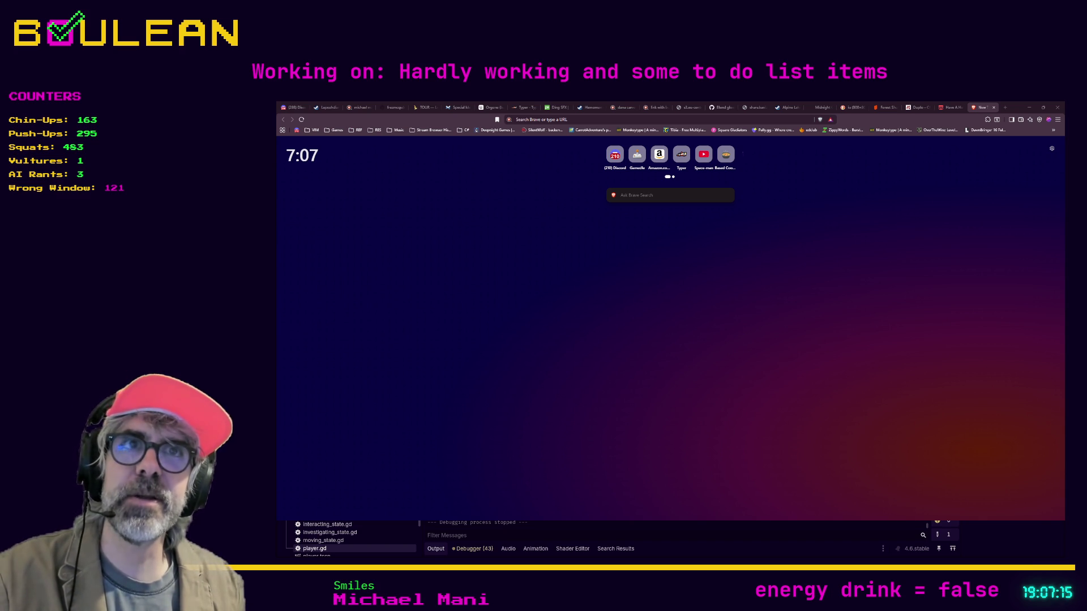
left_click(530, 119)
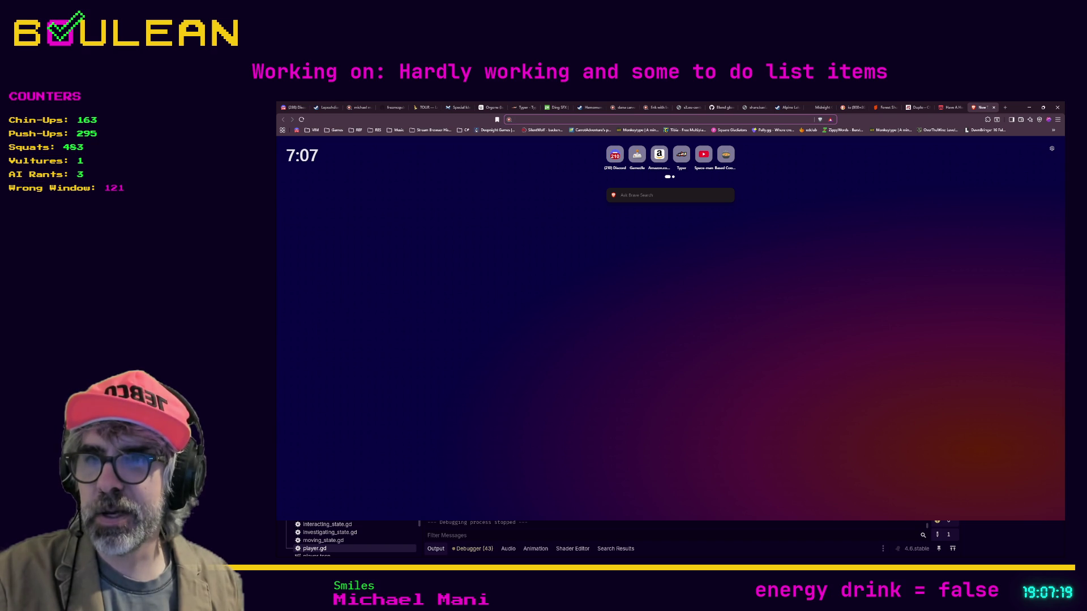
key("alt+Tab")
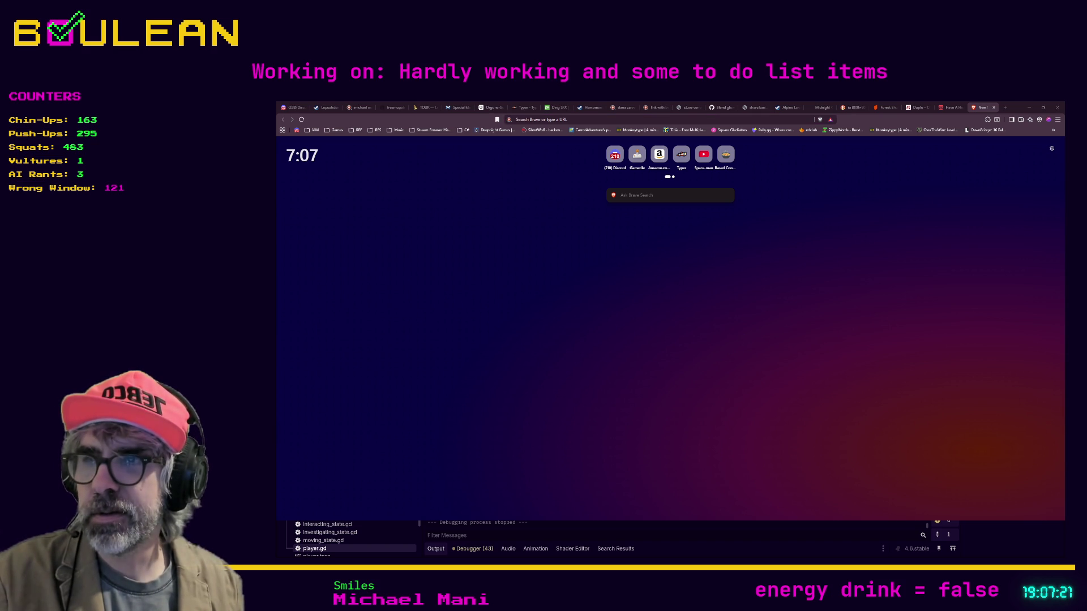
key("alt+Tab")
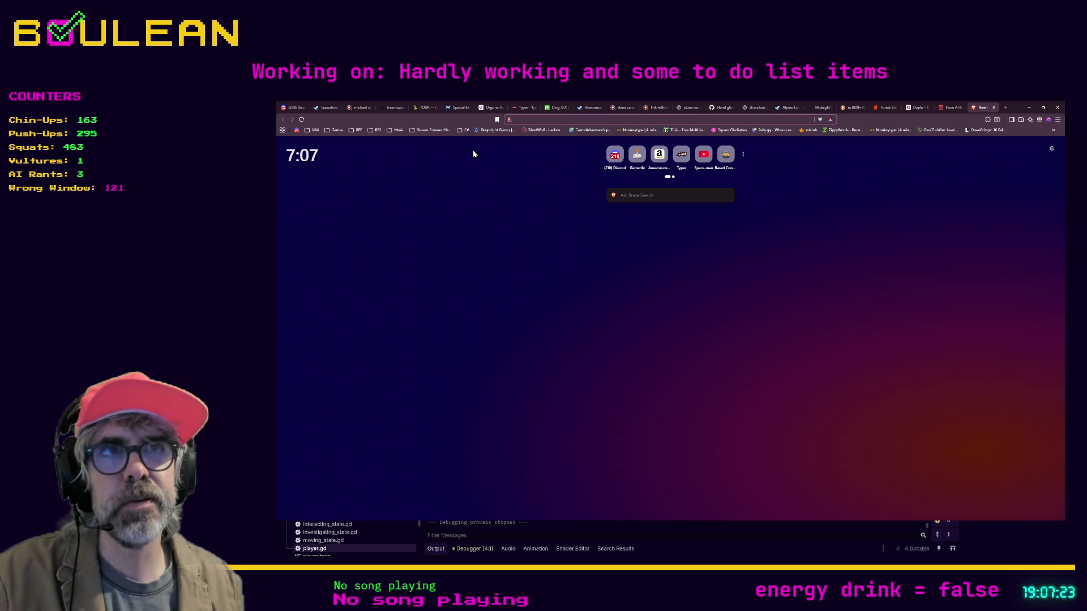
key("ctrl+v")
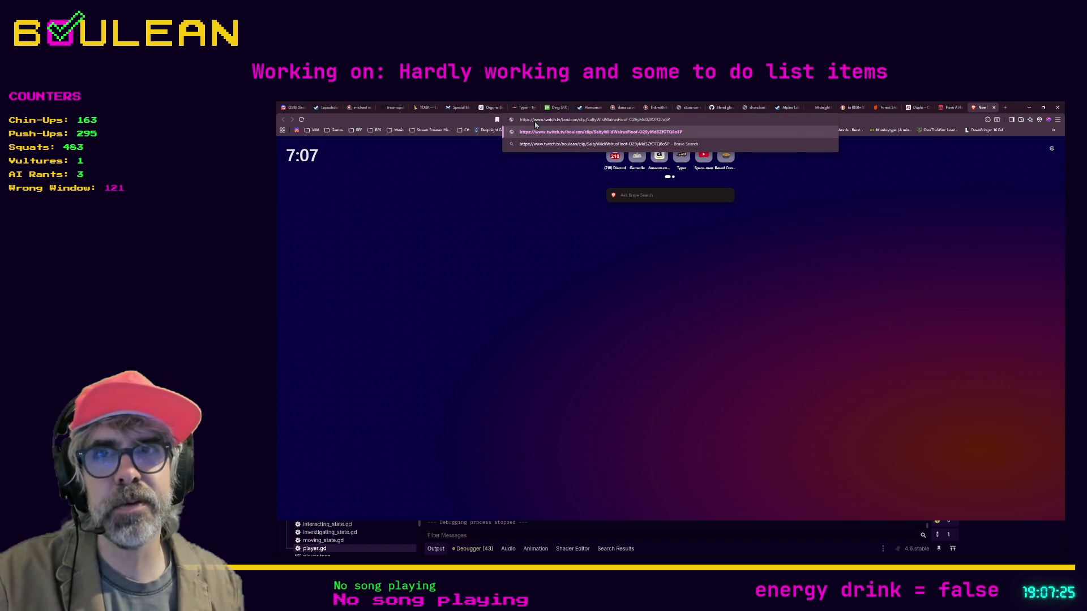
key("Return")
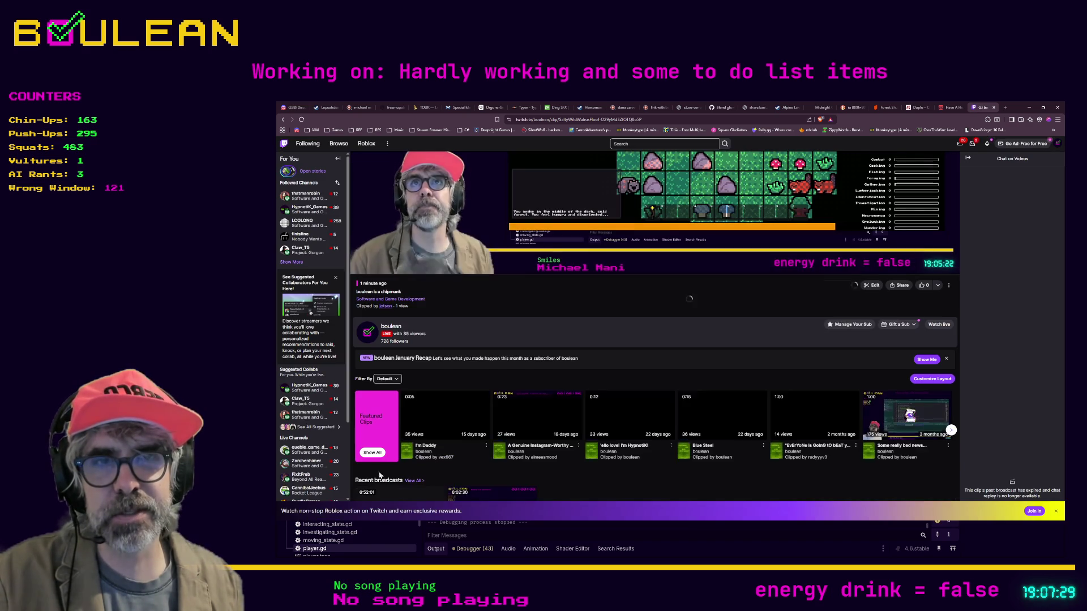
Step: Scroll up to show the full clip player and let the roguelike clip play to its end screen
scroll(373, 351, "up", 2)
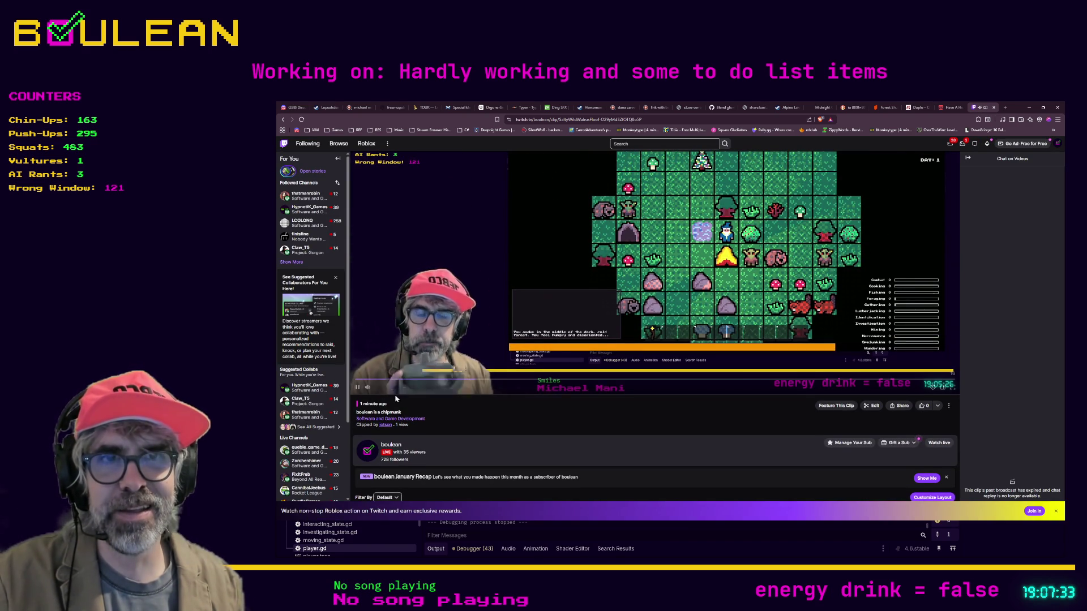
mouse_move(393, 392)
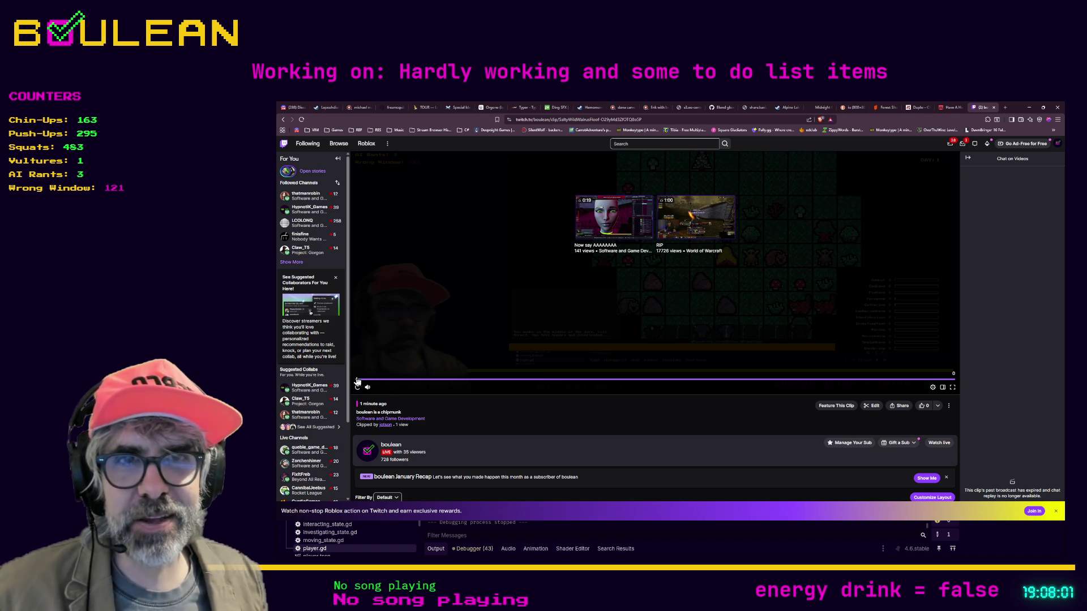
Step: Replay the Twitch clip, then return to Godot at the end of line 713 in player.gd
left_click(358, 388)
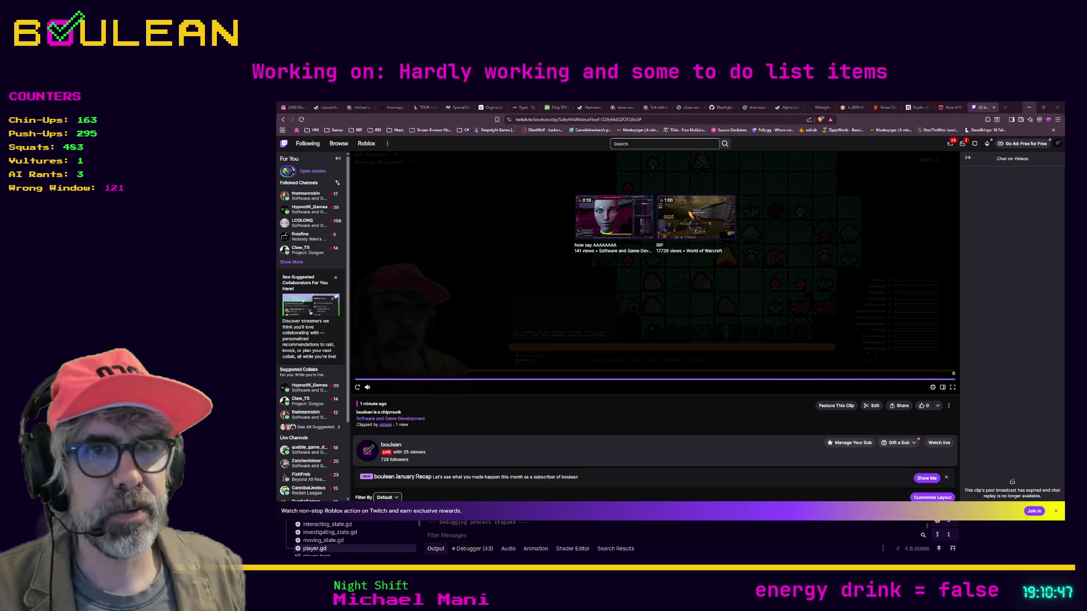
key("alt+Tab")
left_click(763, 371)
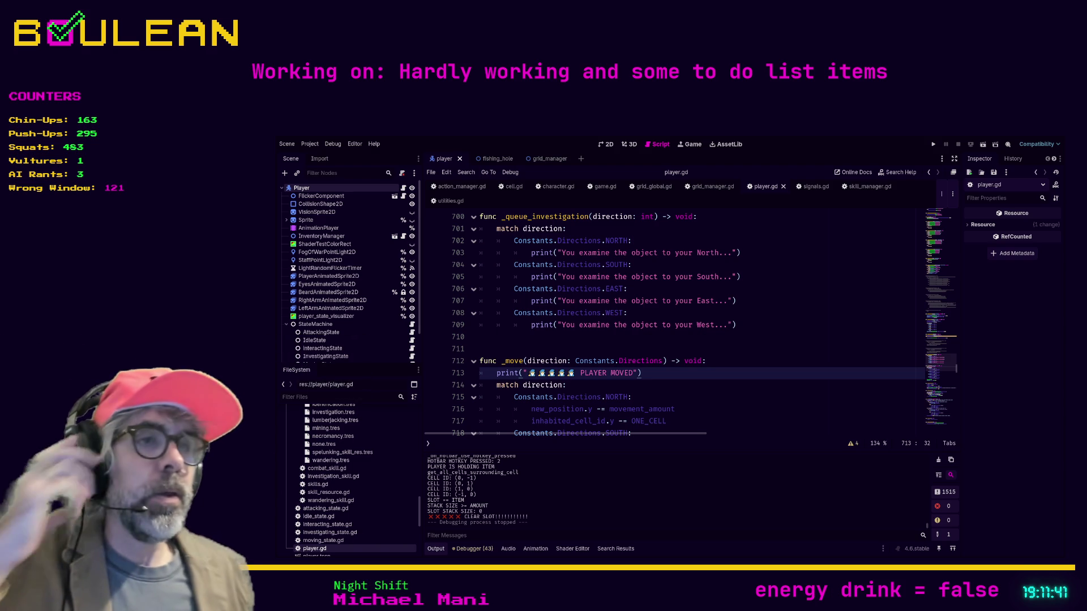
left_click(706, 347)
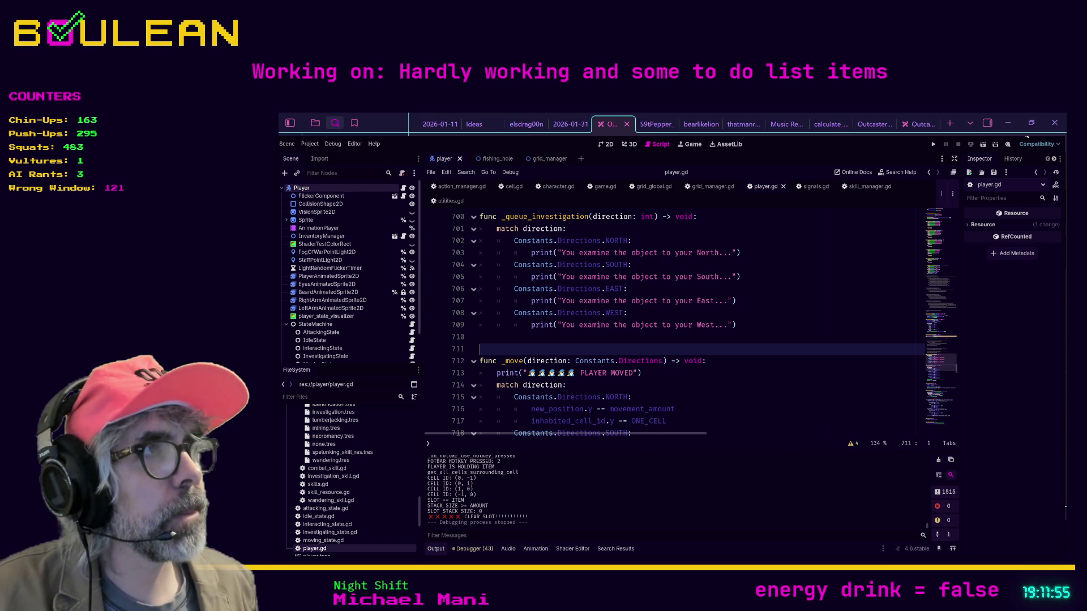
Step: Review the player action flow chart in Obsidian's Excalidraw, zooming around it
key("alt+Tab")
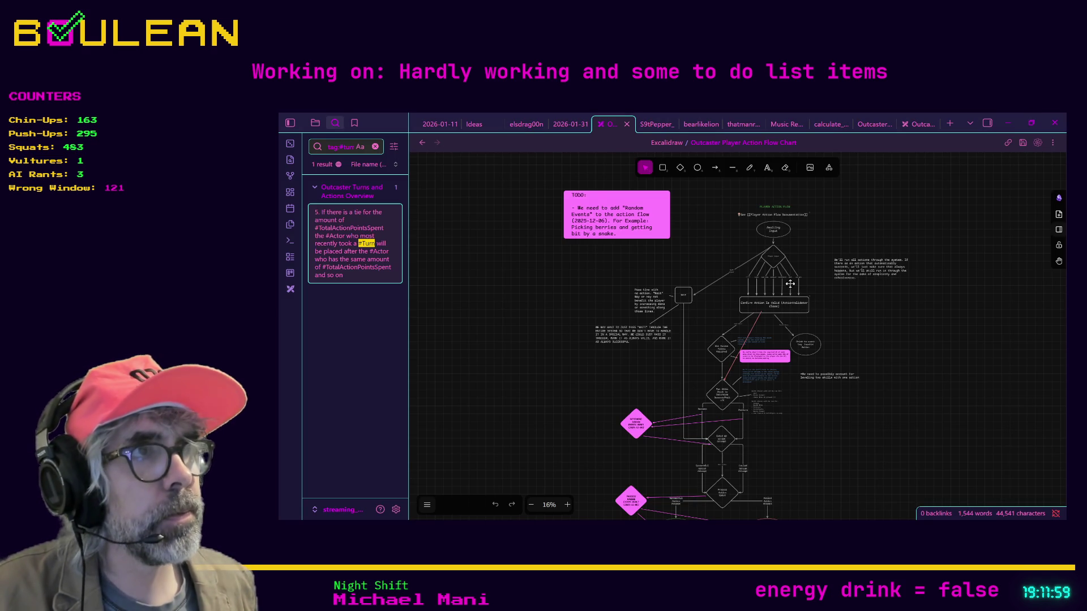
scroll(813, 300, "up", 5)
scroll(812, 300, "up", 5)
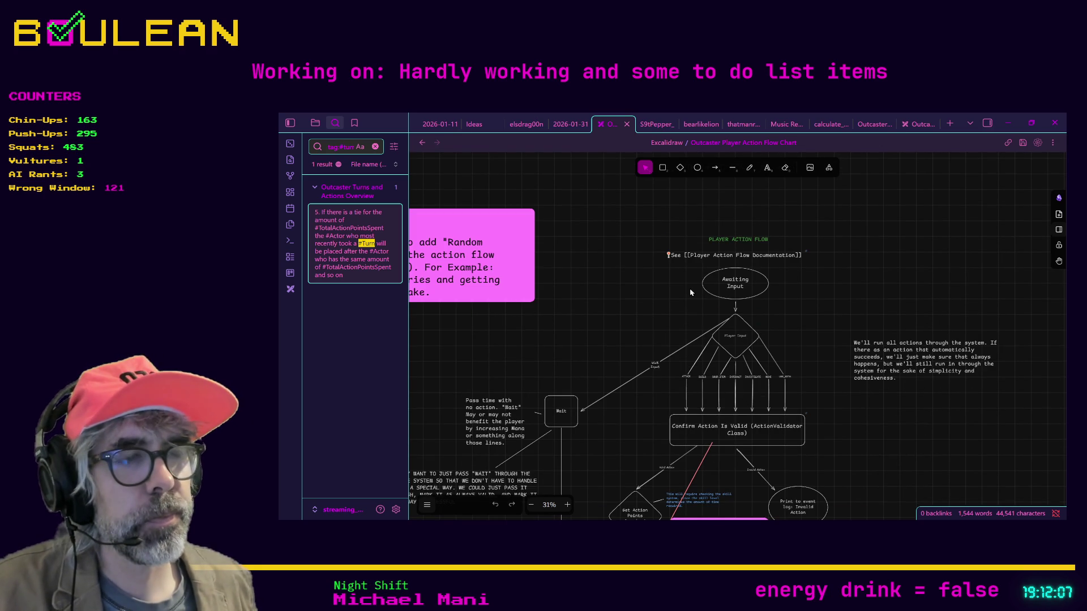
scroll(736, 278, "down", 1)
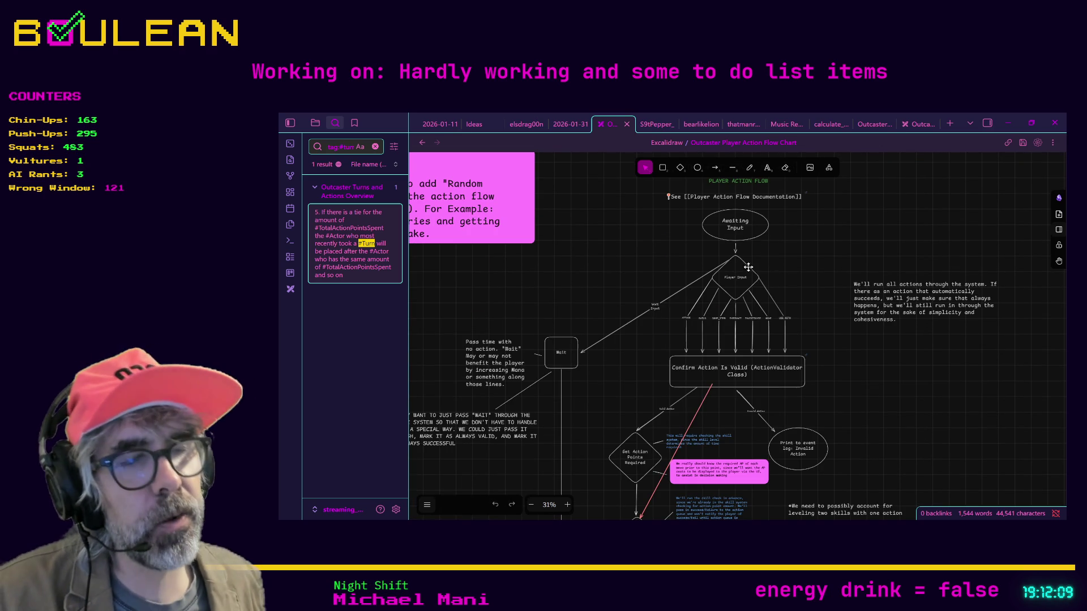
scroll(679, 286, "down", 1)
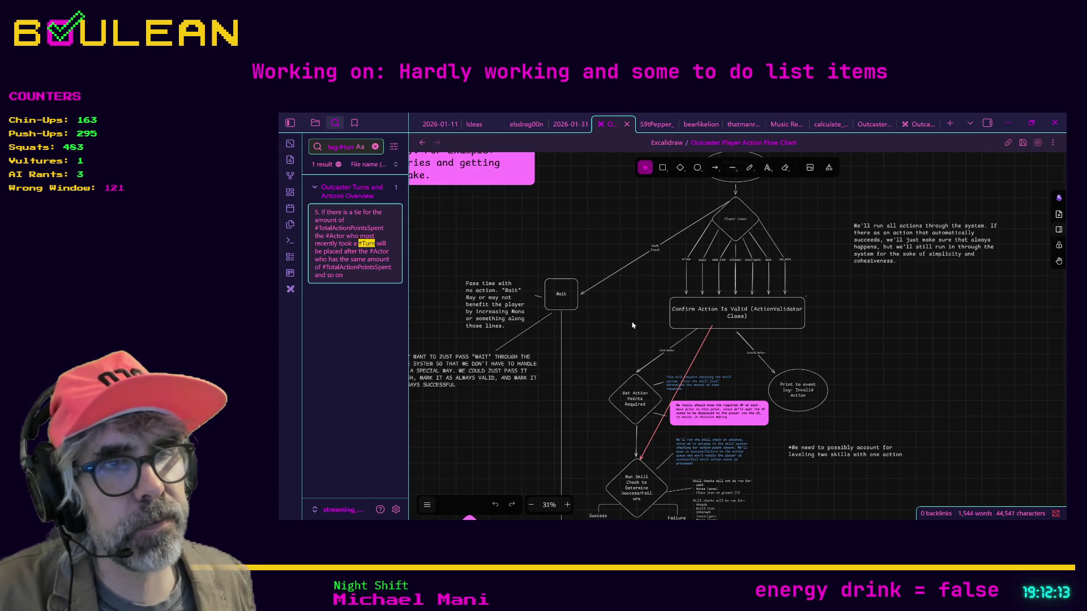
scroll(662, 327, "down", 5)
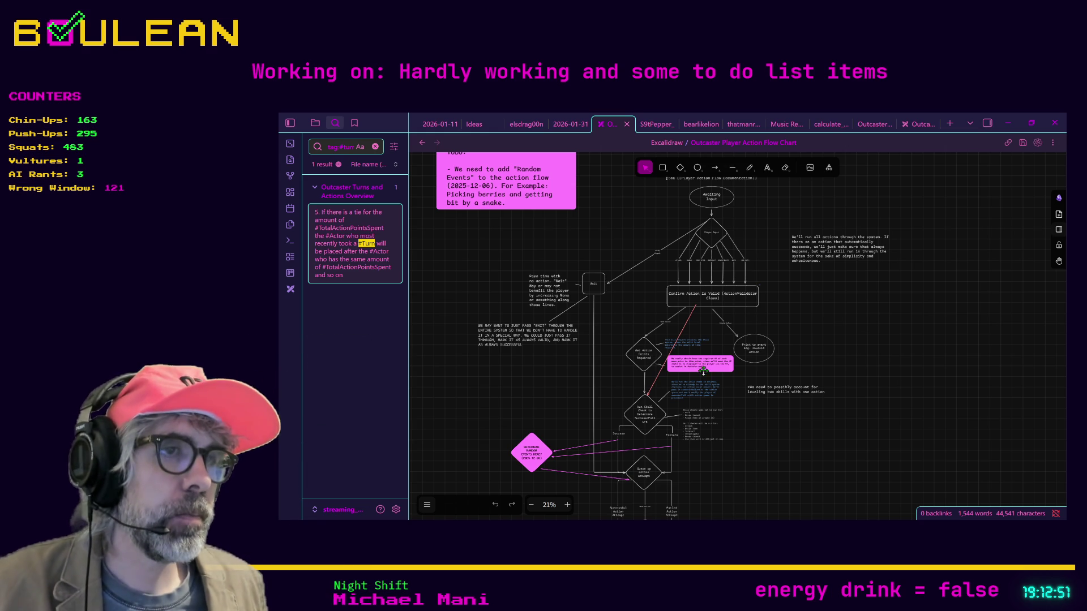
scroll(701, 369, "up", 3, "ctrl")
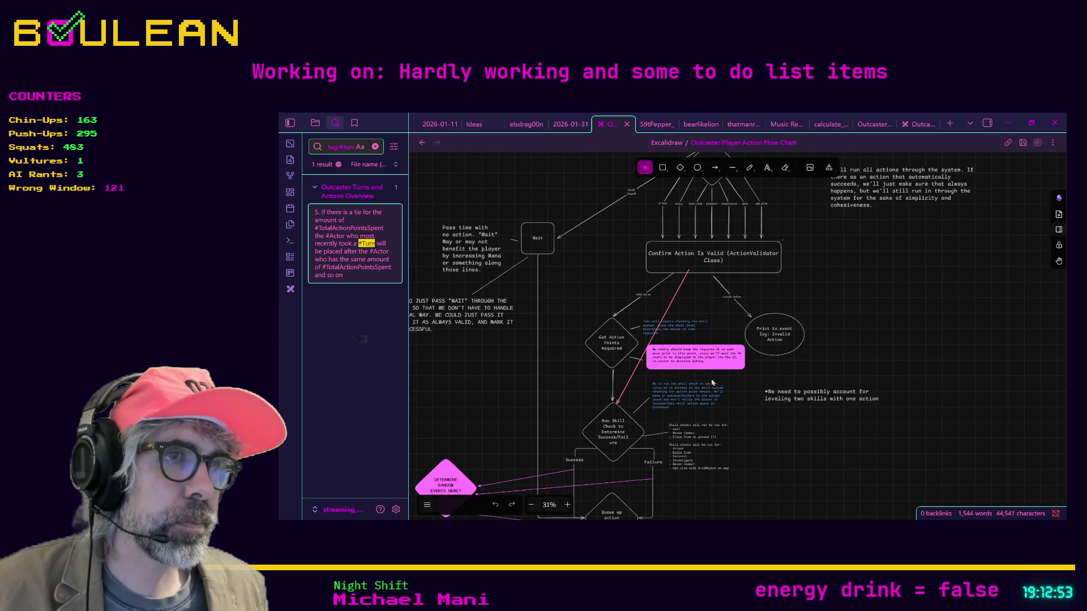
scroll(712, 382, "up", 2, "ctrl")
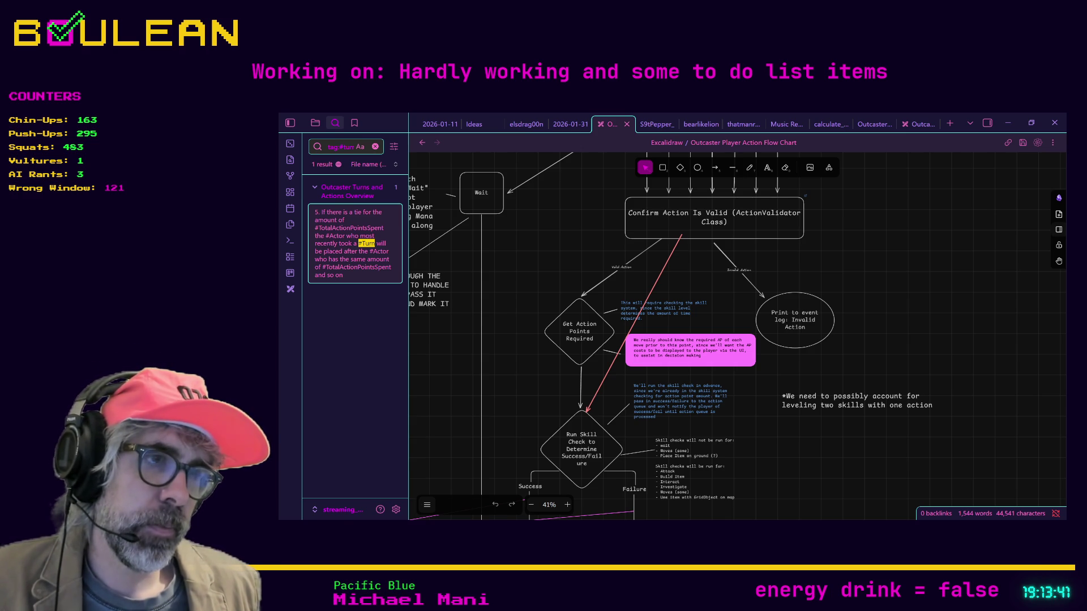
Step: Back in Godot's player.gd, run the project with F5 for a fresh playtest
key("alt+Tab")
left_click(696, 362)
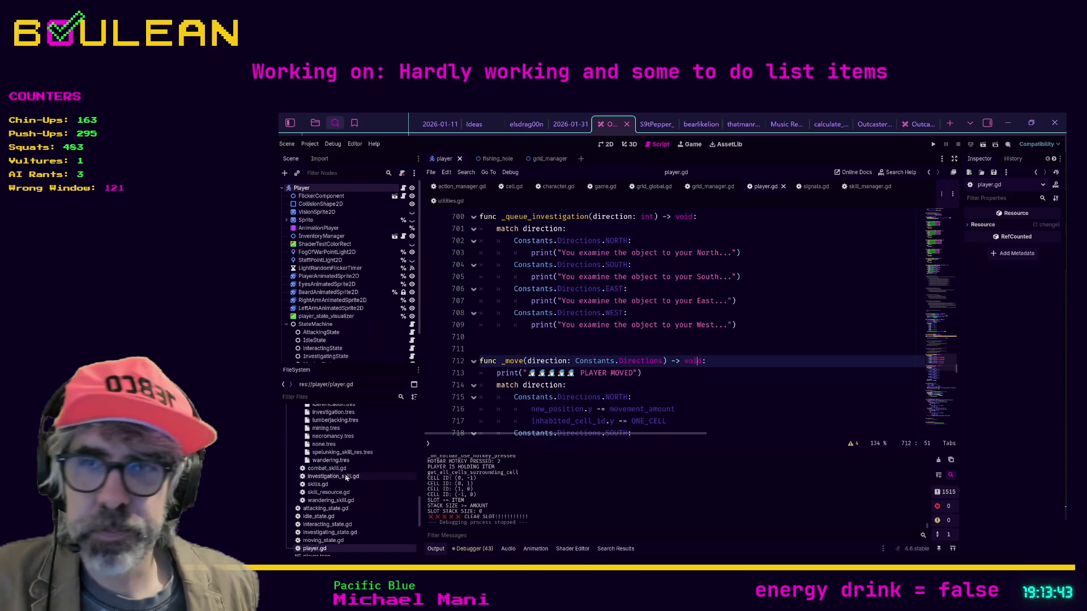
key("F5")
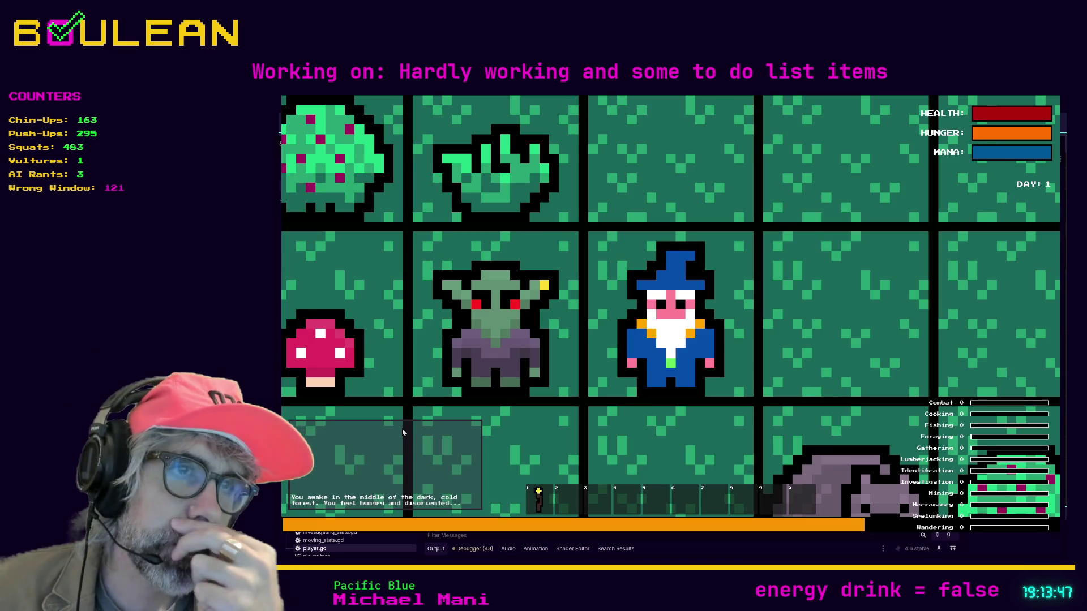
Step: Zoom the game camera out over the forest map and open the F1 debug cheats panel
scroll(403, 432, "down", 5)
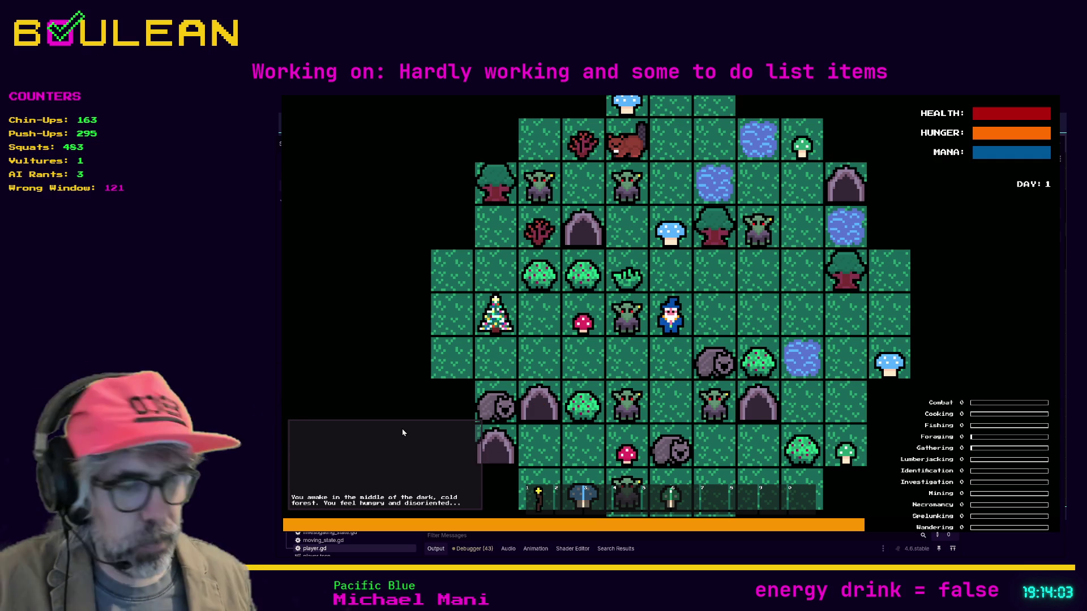
key("F1")
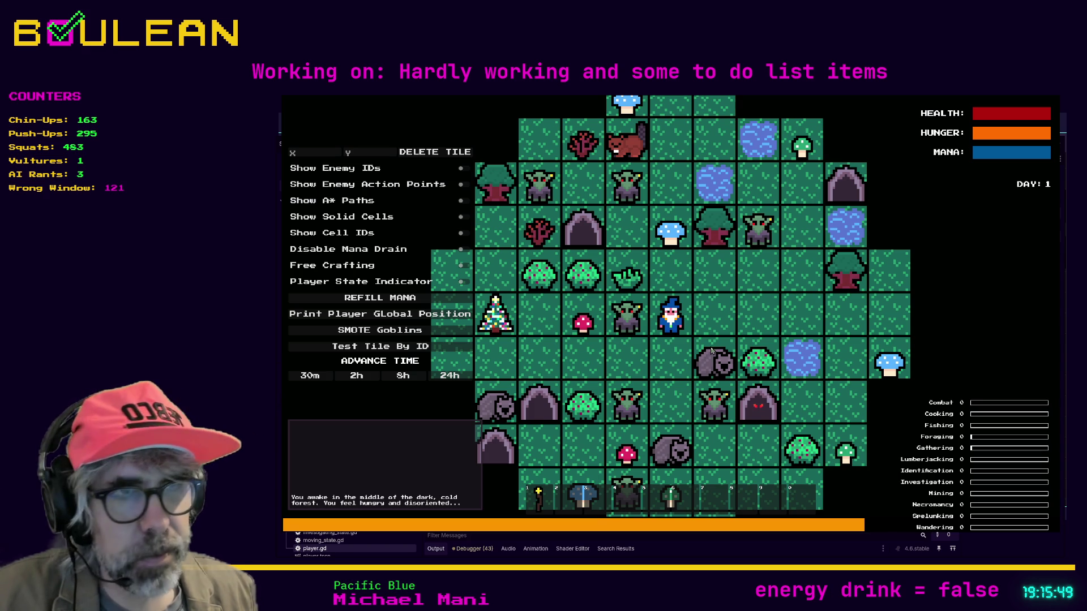
Step: Kill the wombat beside the wizard and collect its raw meat
key("d")
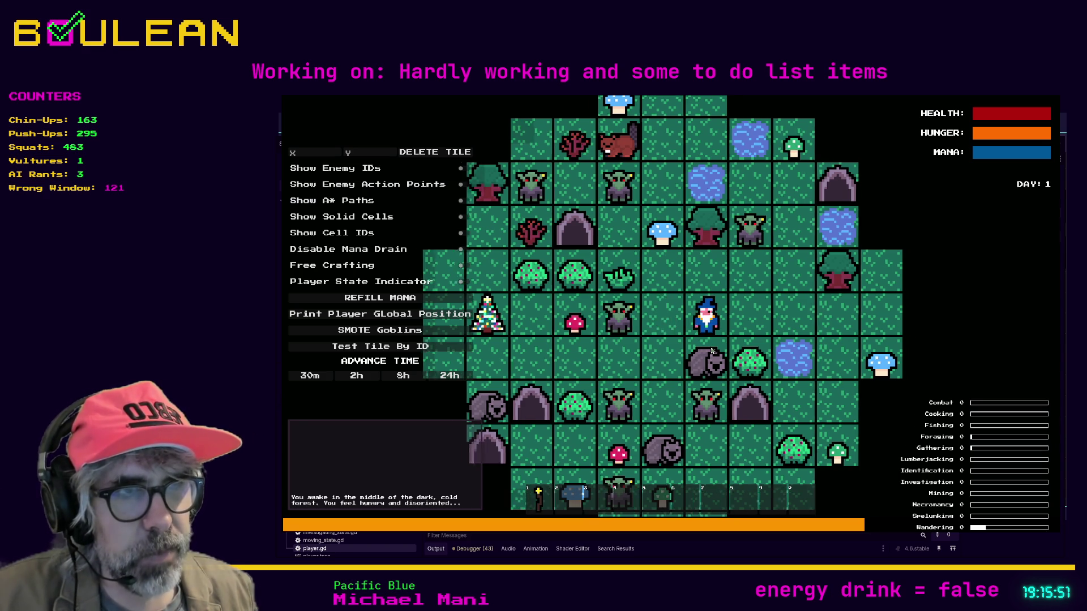
key("s")
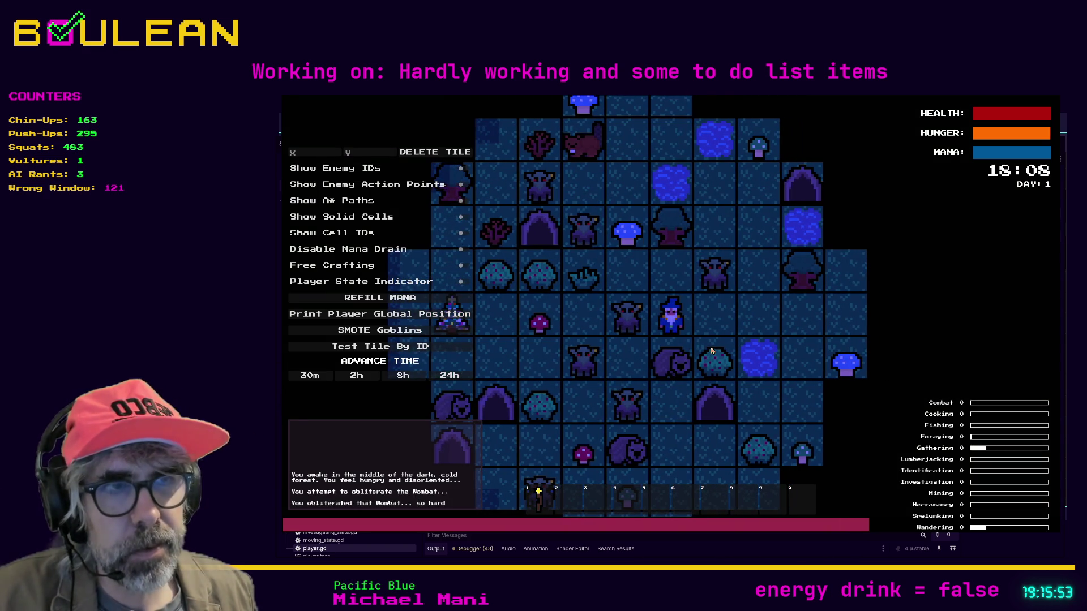
key("s")
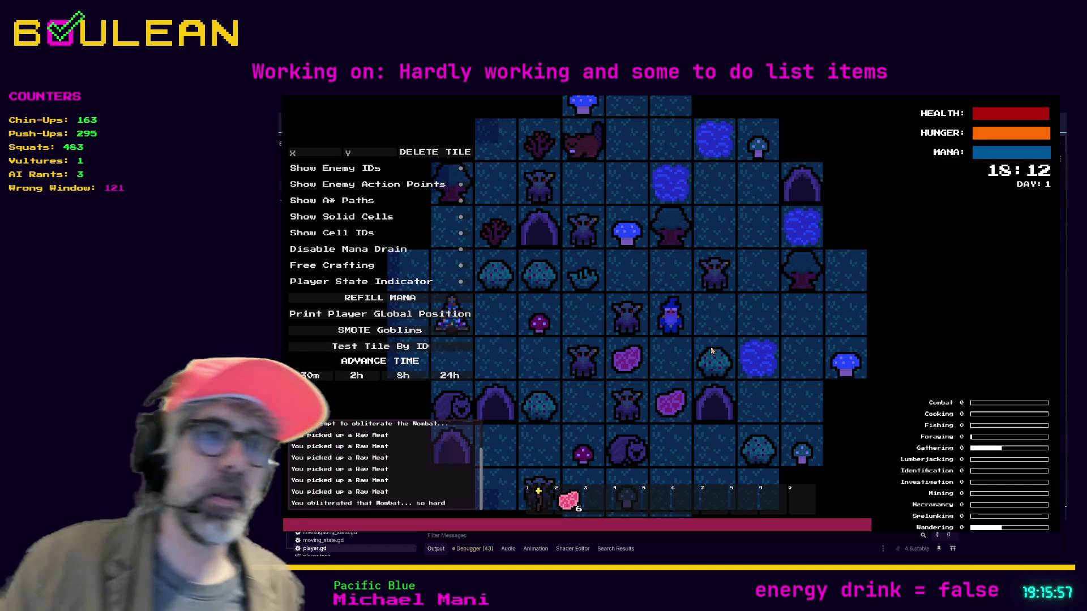
key("Down")
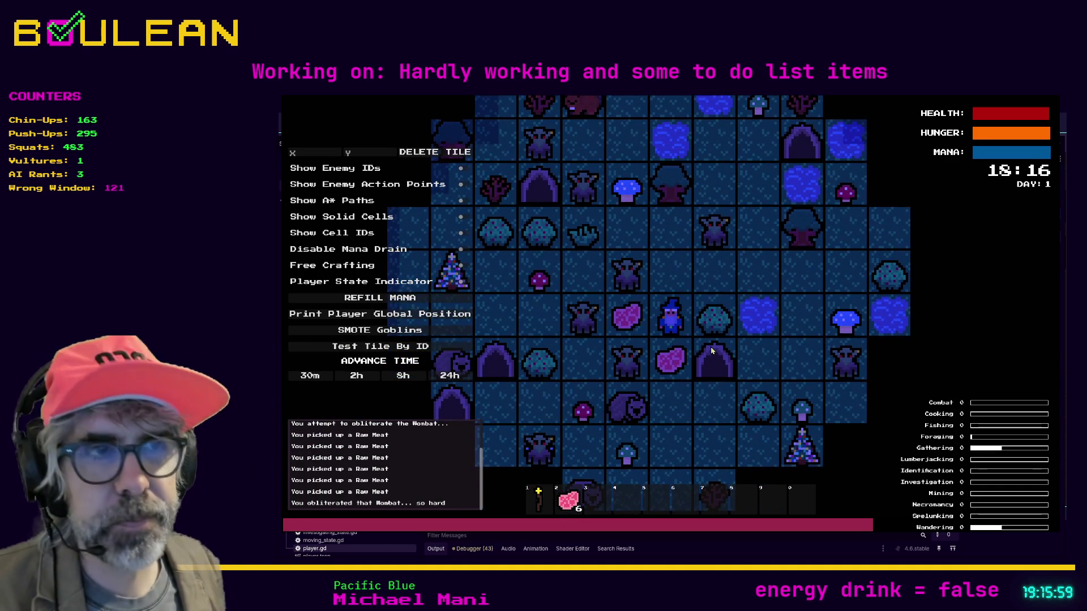
key("Down")
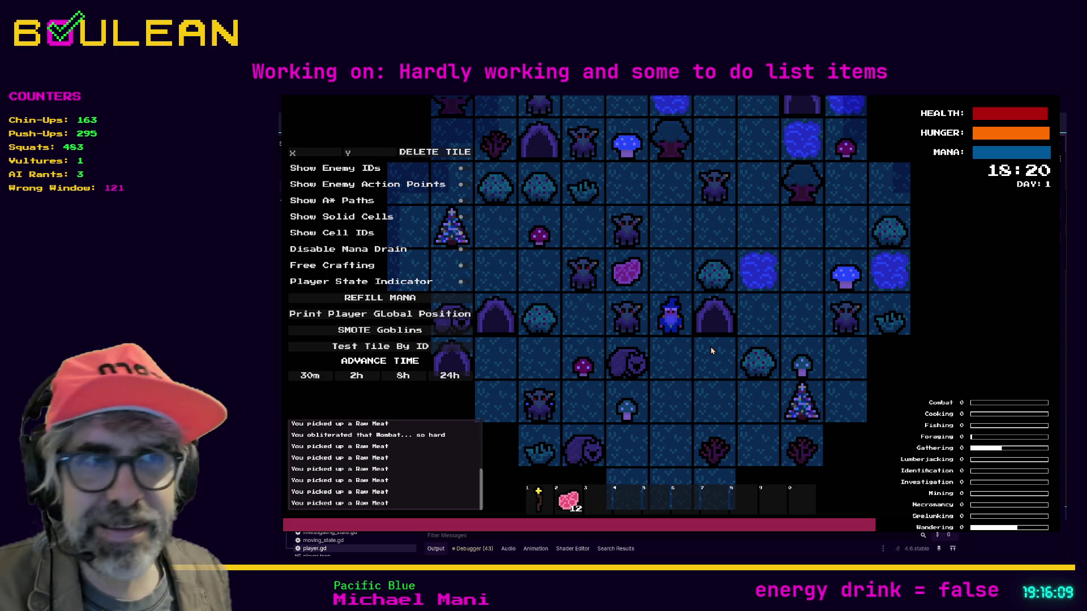
Step: Kill the two goblins to the left, smash their gravestones, and pick up a soul
key("Left")
key("Left")
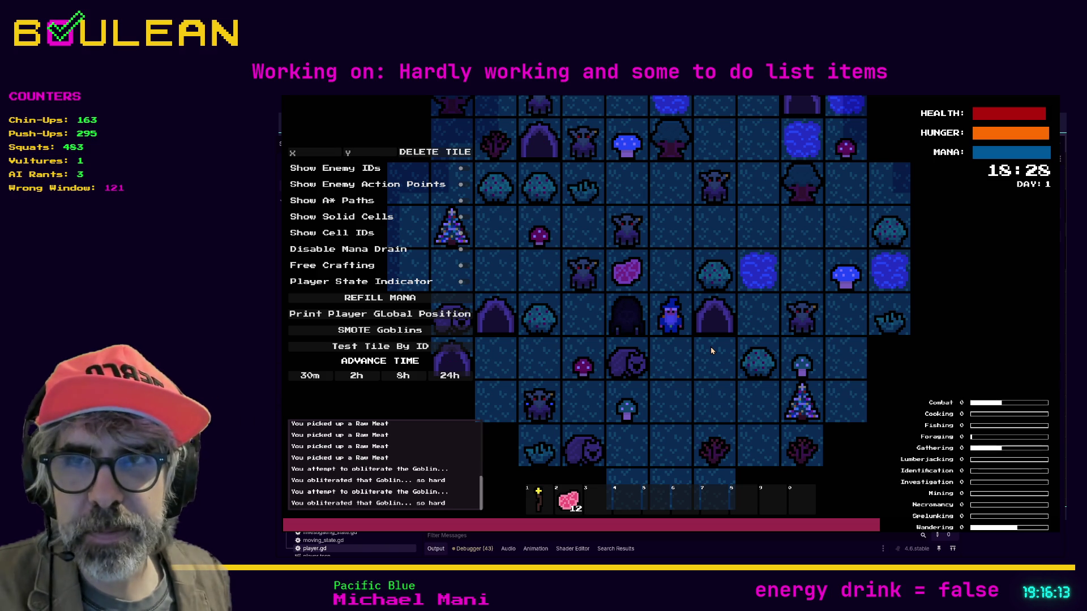
key("Left")
key("Left")
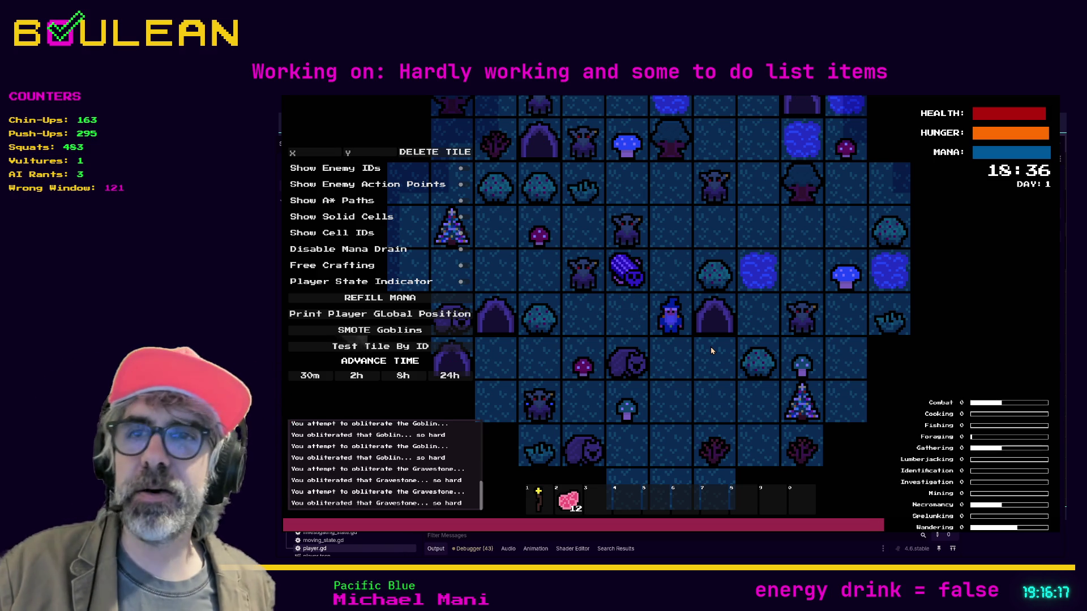
key("Left")
key("Up")
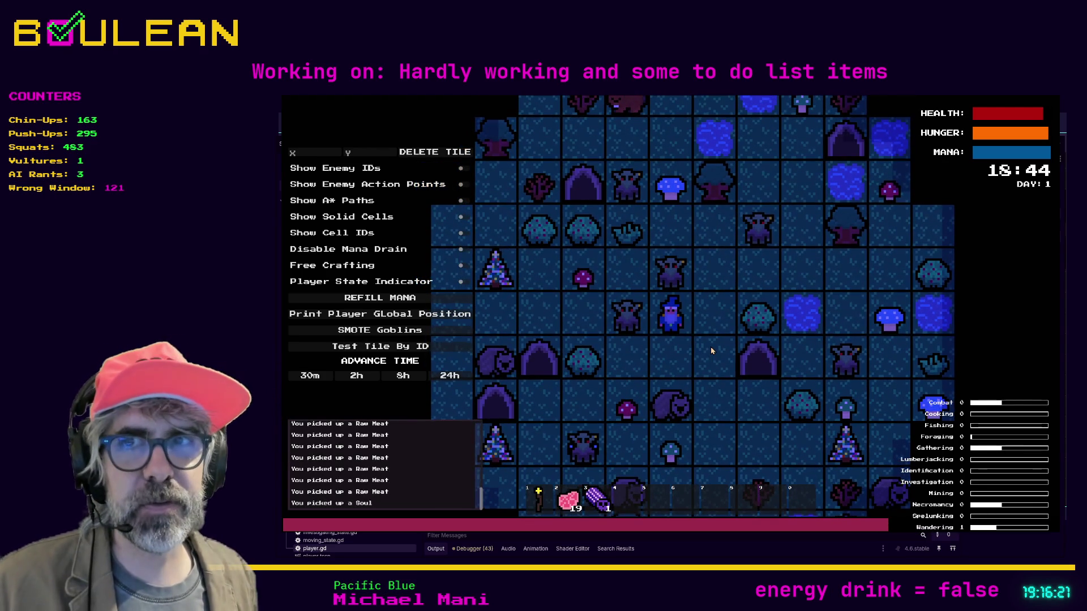
key("Up")
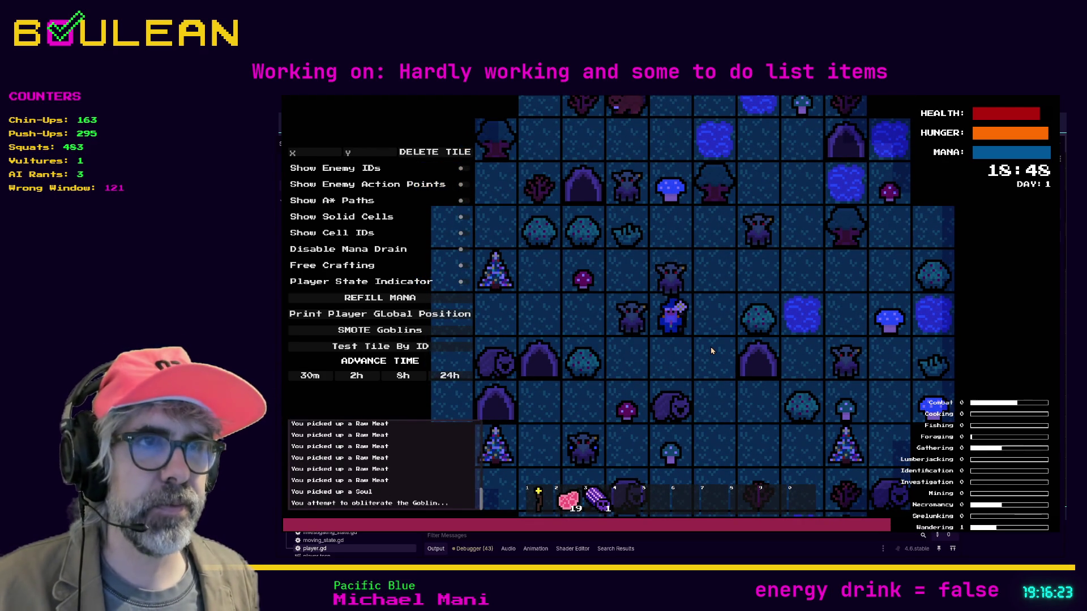
key("Left")
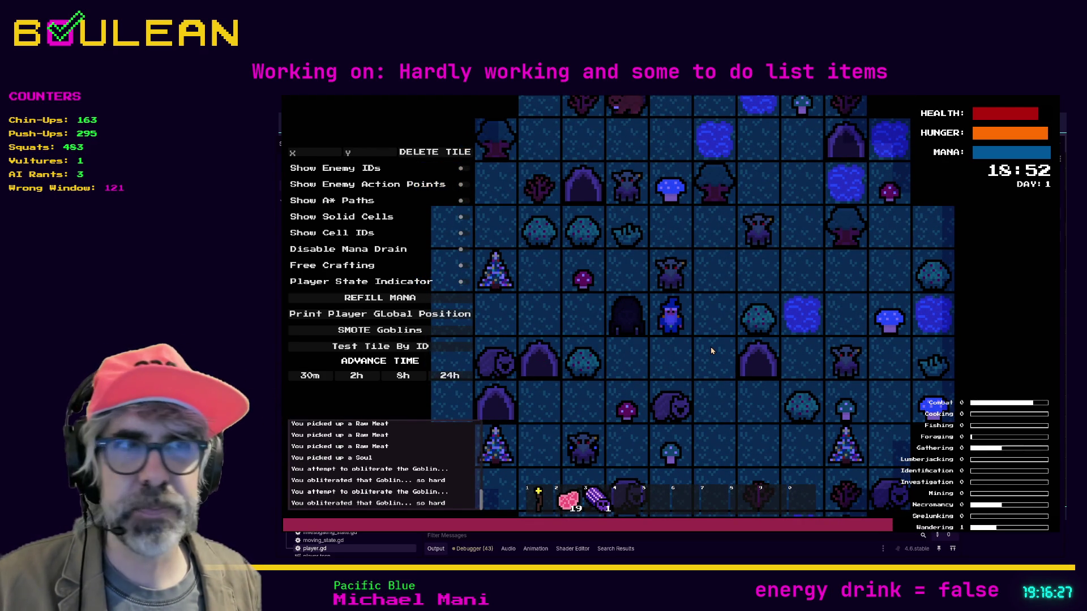
key("Left")
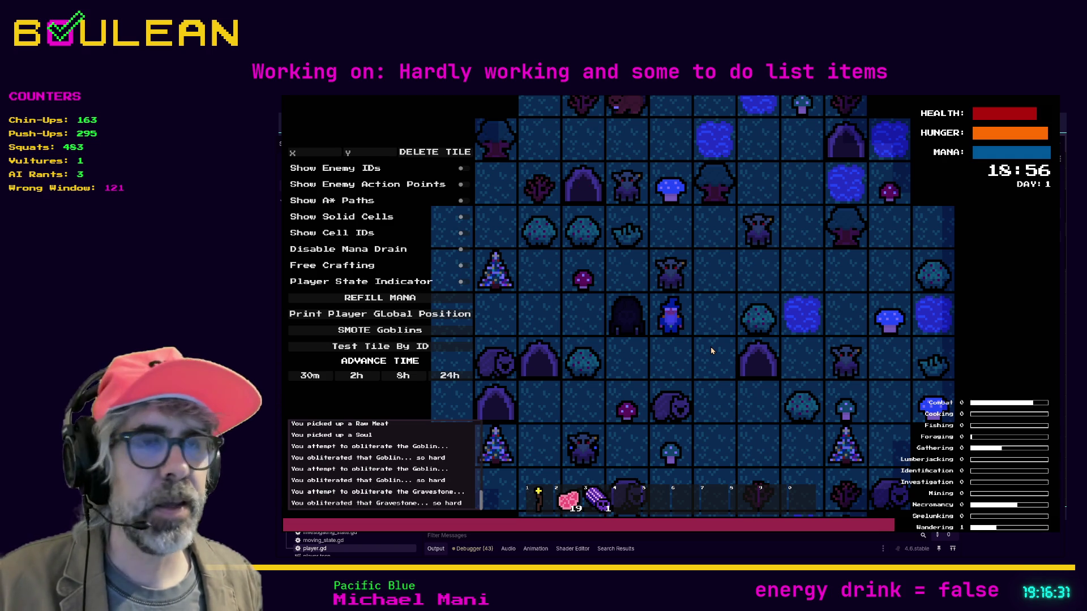
key("Left")
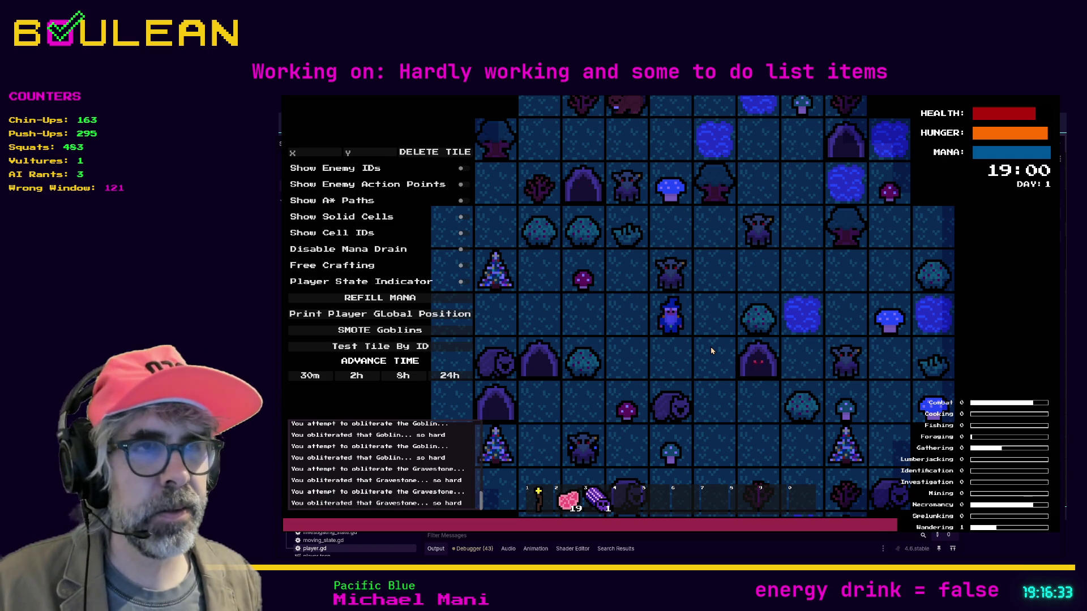
Step: Kill the goblin above, destroy its gravestone for a soul, and move up-right
key("Up")
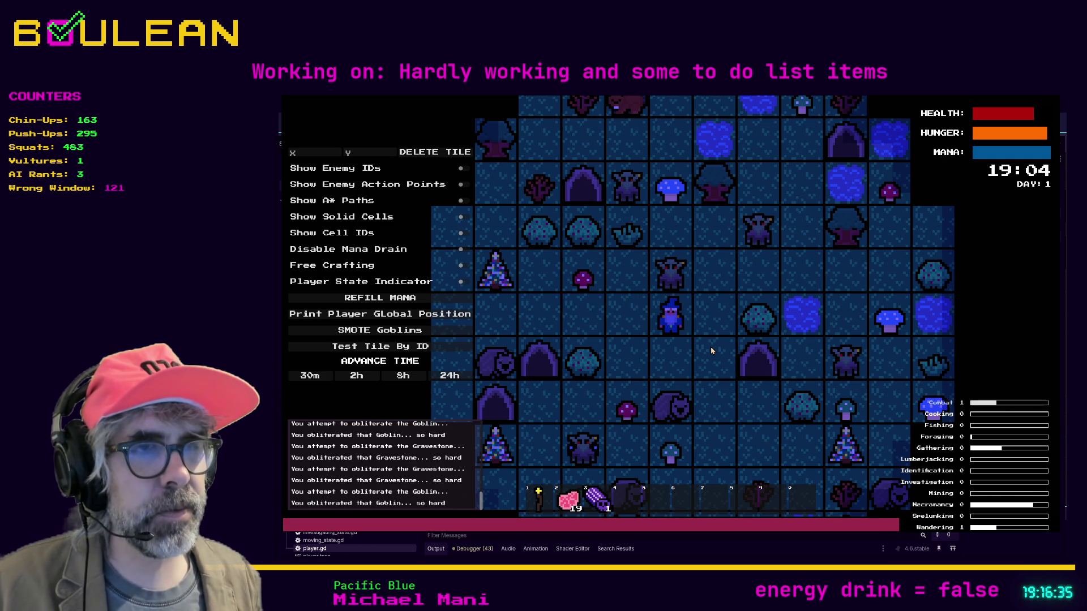
key("Up")
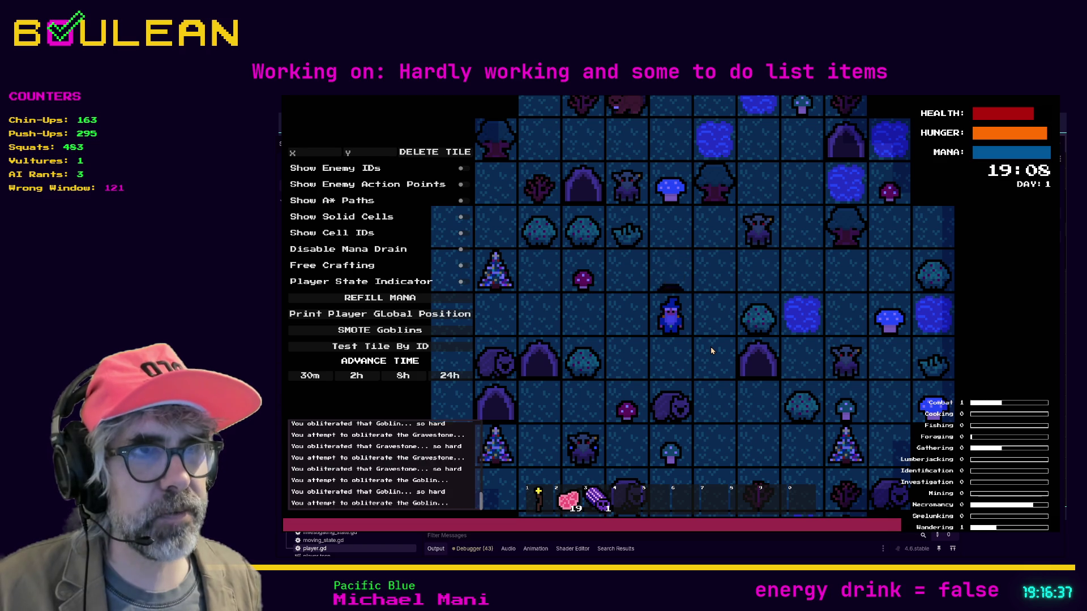
key("Up")
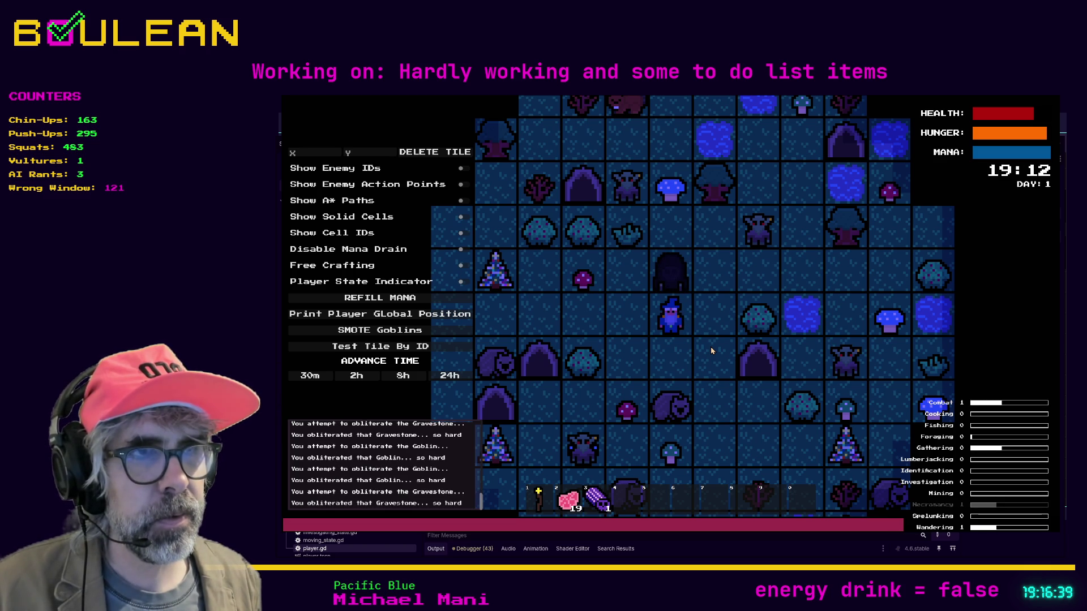
key("Up")
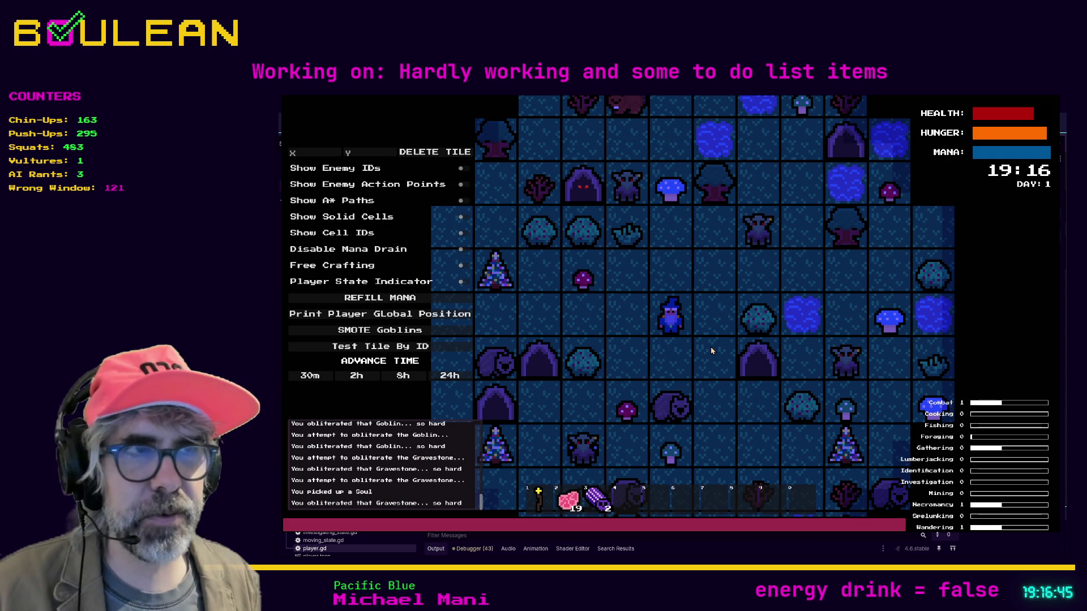
key("Up")
key("Right")
key("Up")
key("Up")
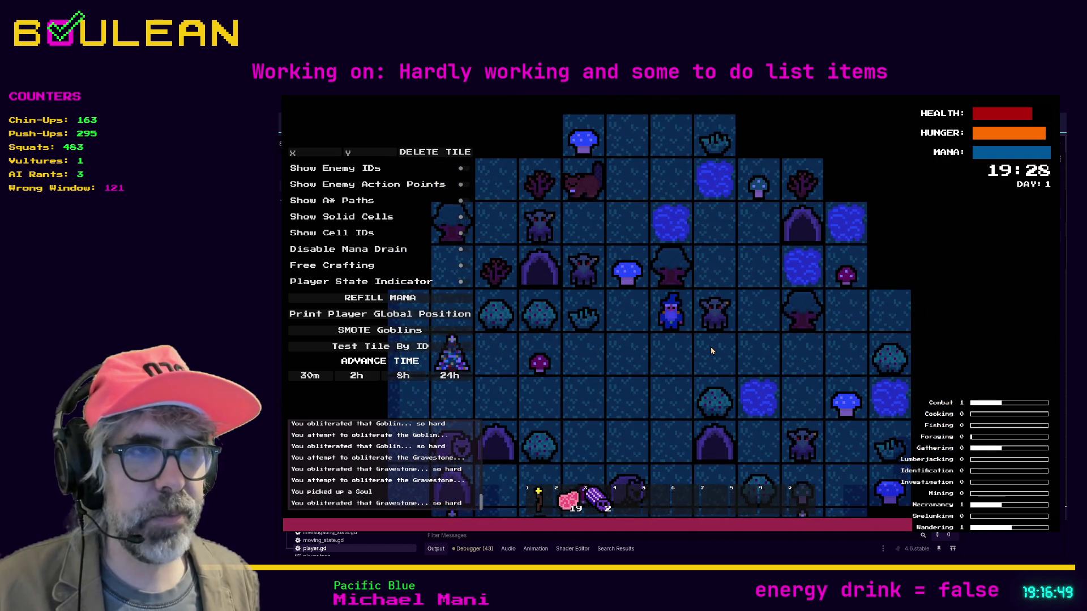
Step: Kill the goblin to the right, destroy its gravestone, and confirm nothing remains north
key("Right")
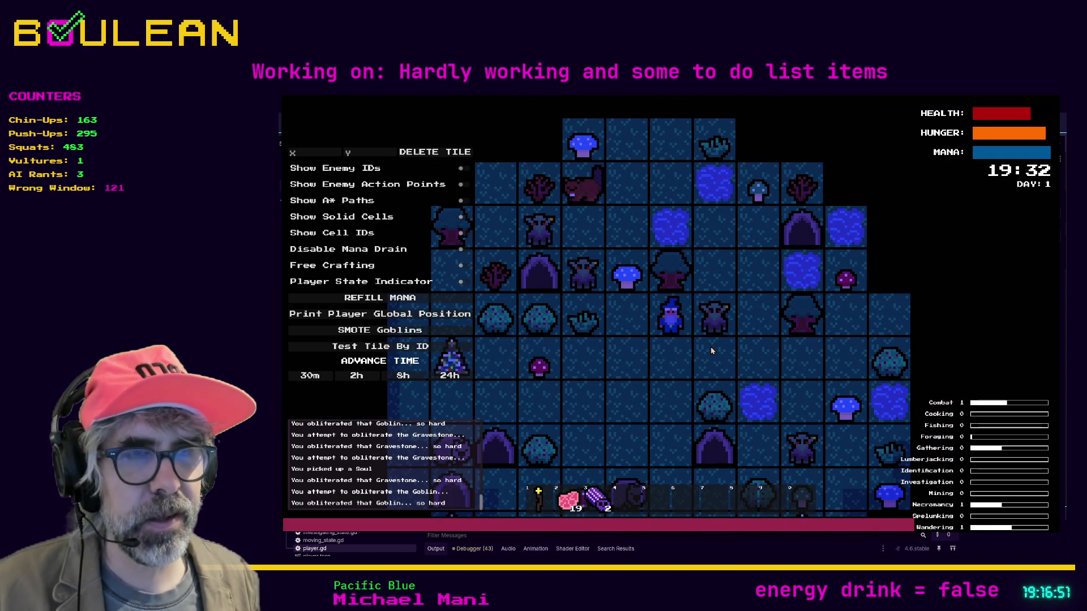
key("Right")
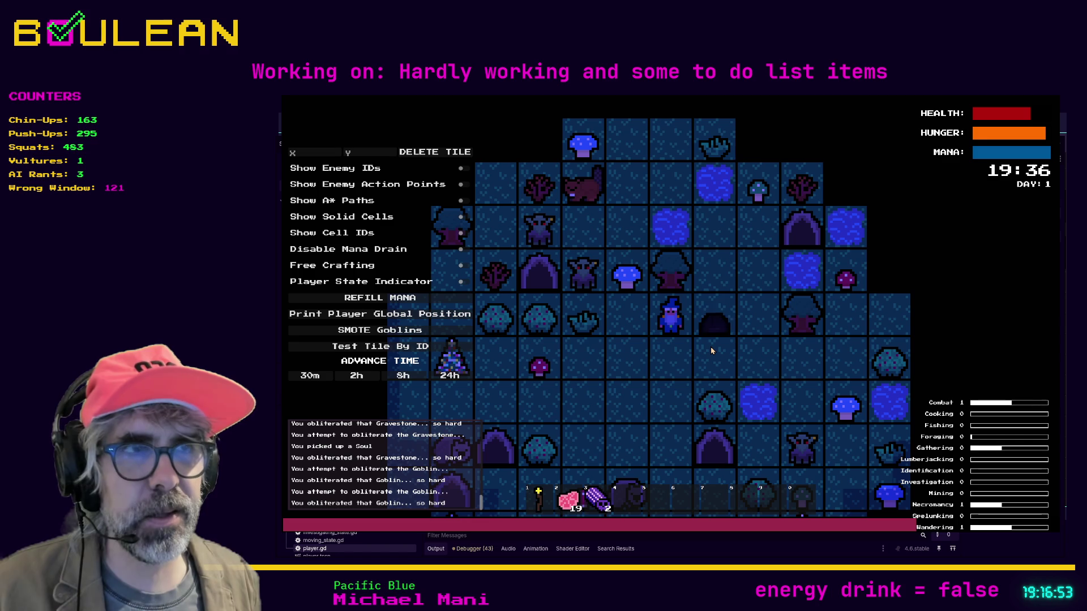
key("Right")
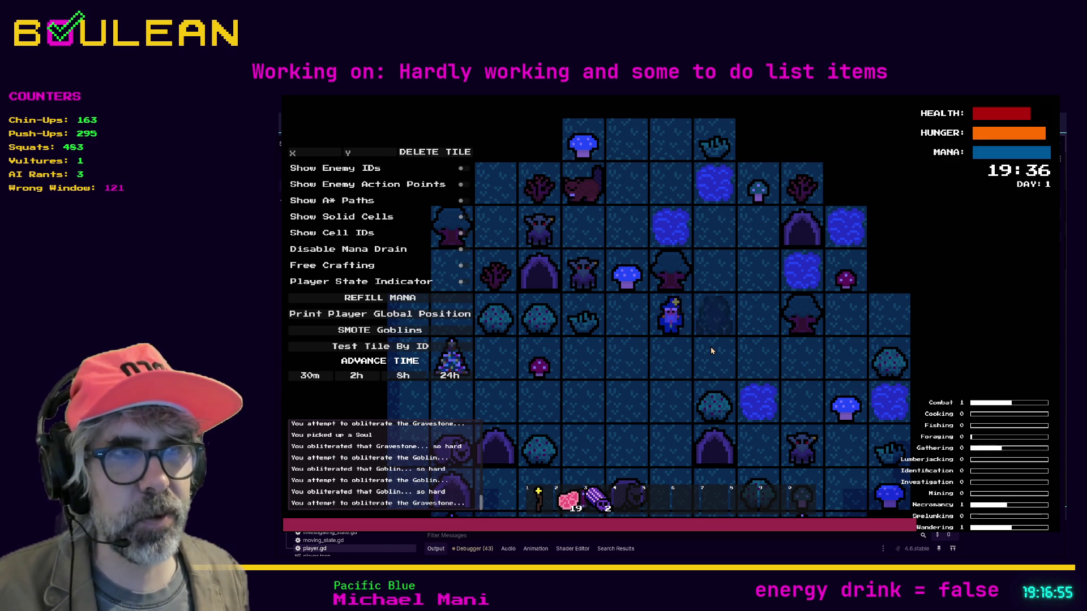
key("Right")
key("Up")
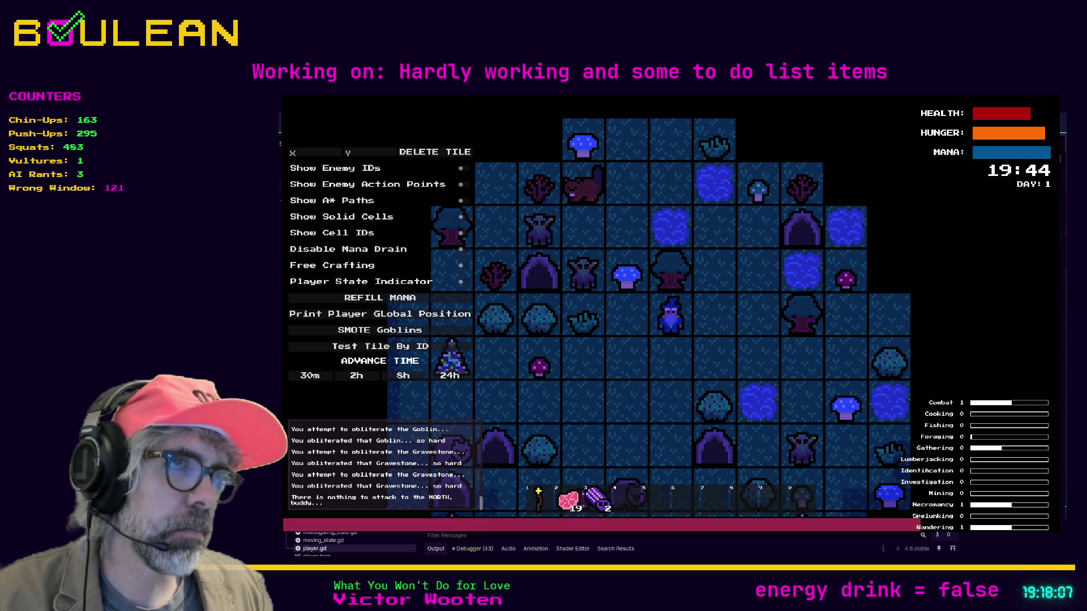
Step: Light the wizard's torch with the 1 key, then stop the playtest with F8
key("1")
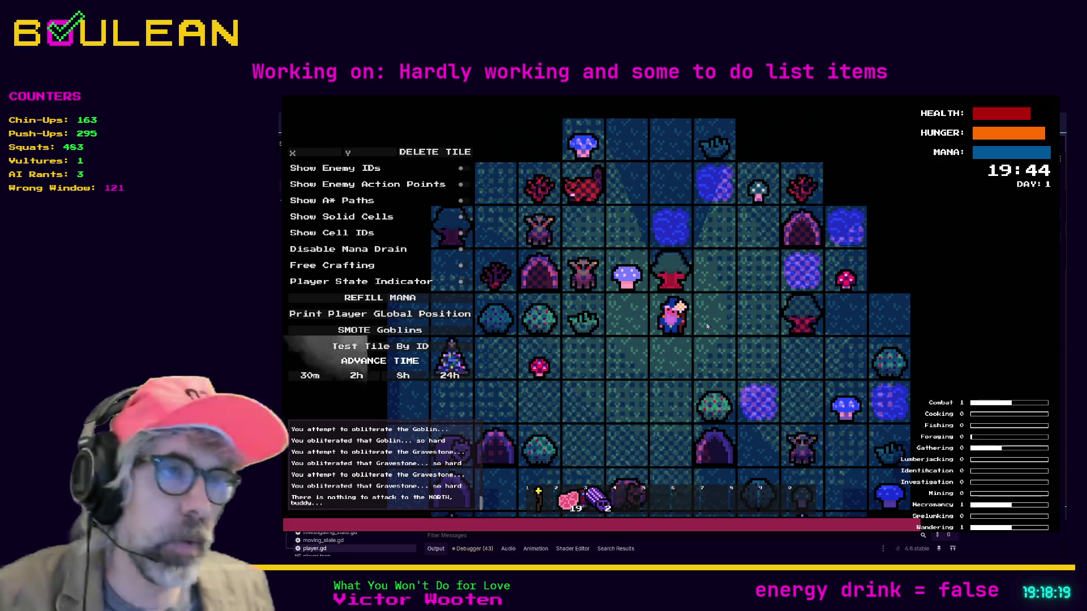
key("F8")
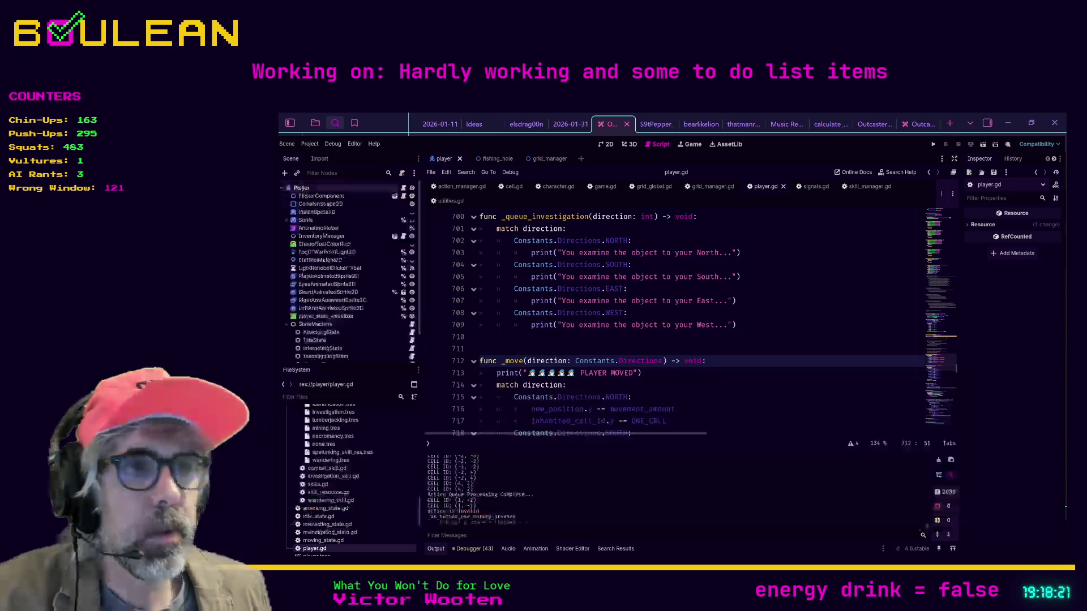
Step: Switch to the Player scene's 2D view and filter the FileSystem dock by 'cell'
left_click(660, 344)
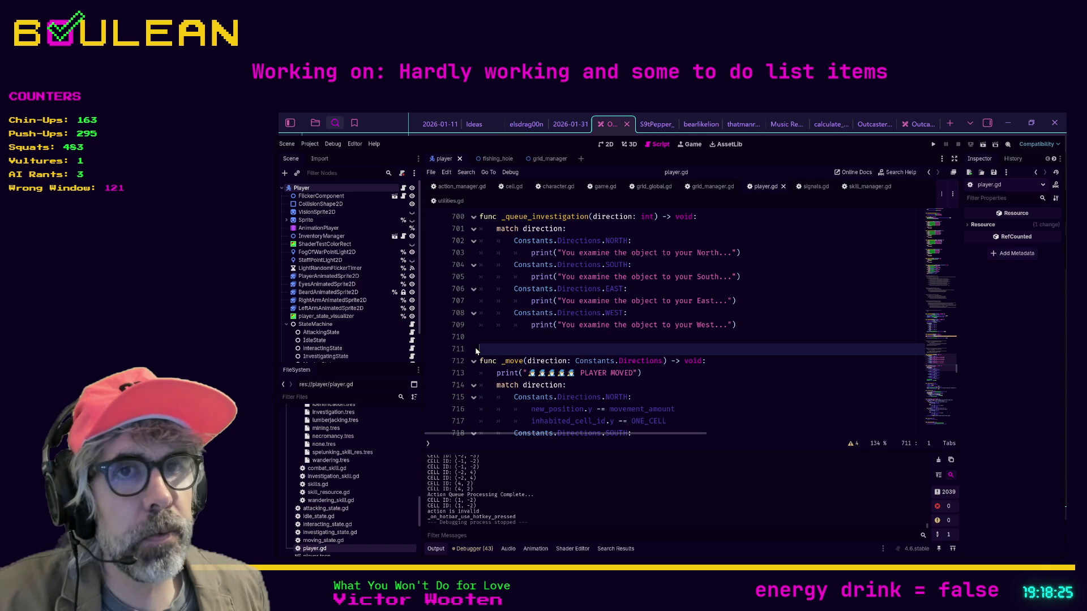
left_click(605, 145)
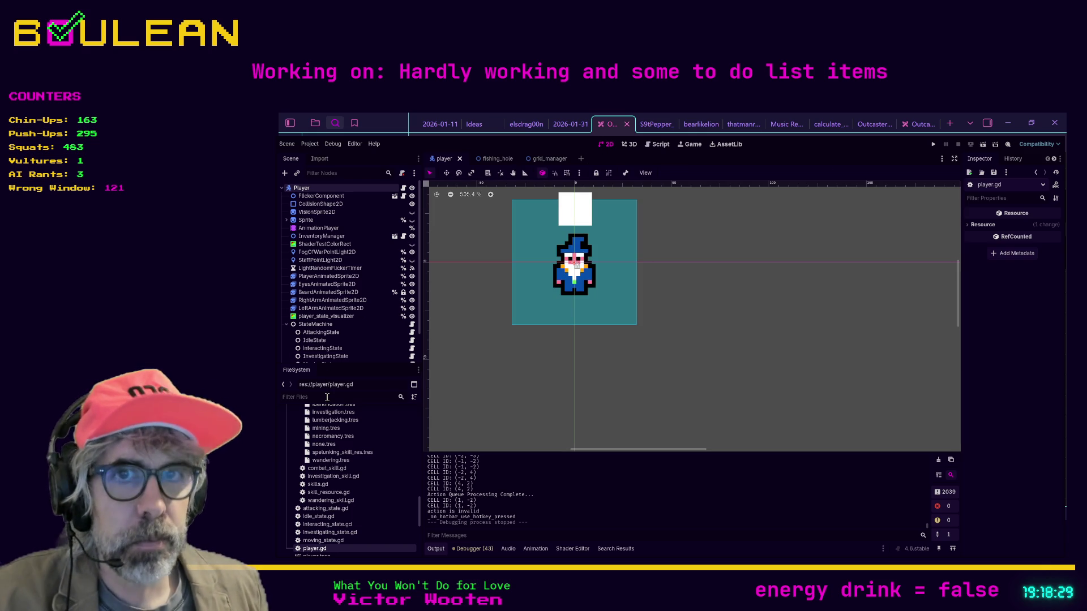
type("cell")
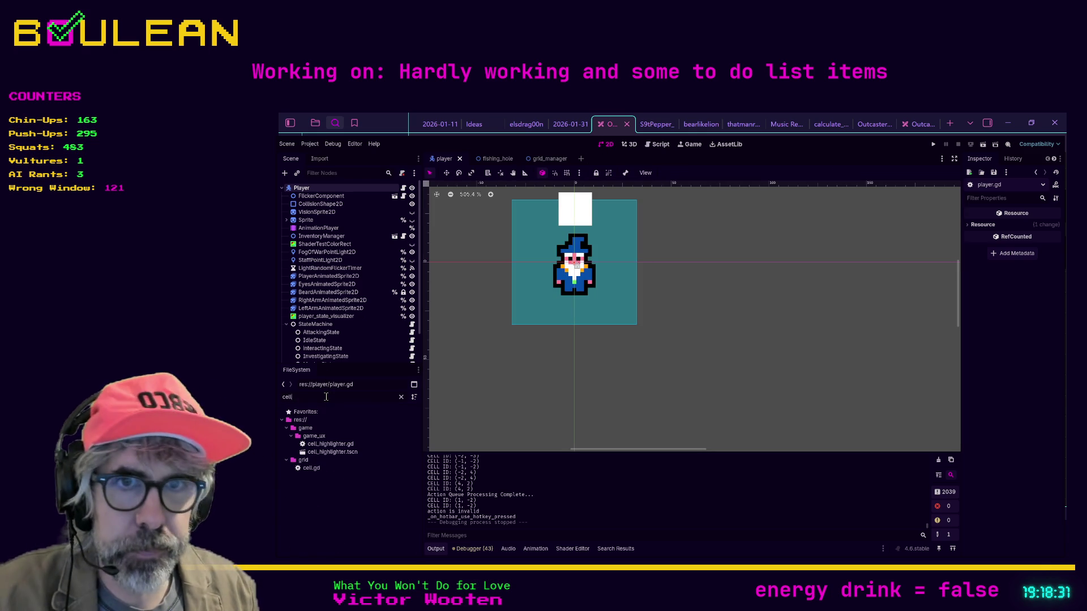